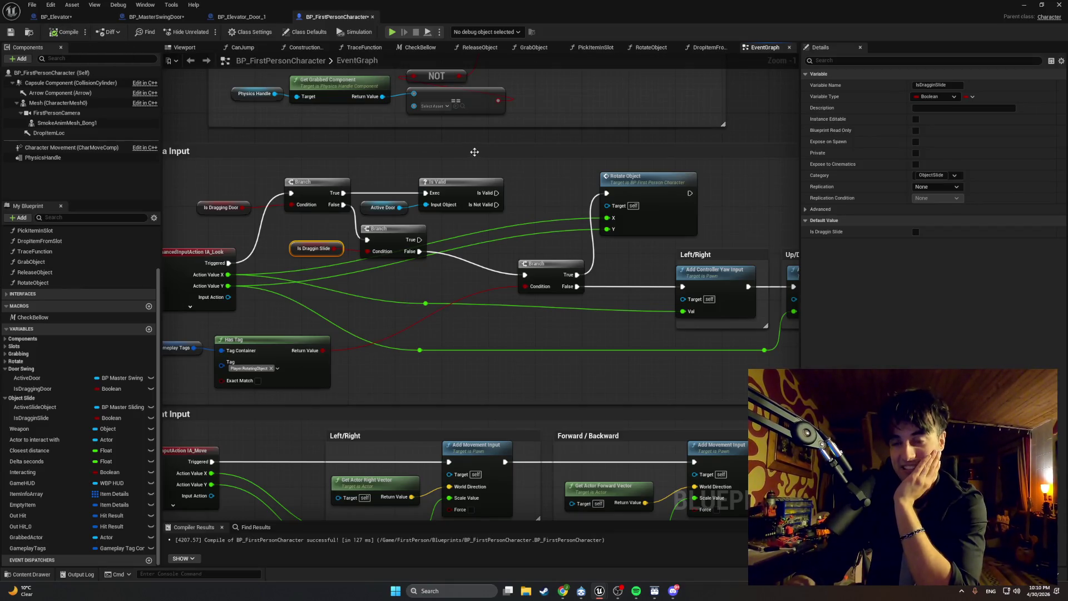
- Move the Rotate Object node beside the Branch in the Camera Input graph
{"action": "mouse_move", "coordinate": [536, 189]}
{"action": "left_mouse_down"}
{"action": "mouse_move", "coordinate": [425, 166]}
{"action": "mouse_move", "coordinate": [472, 187]}
{"action": "mouse_move", "coordinate": [464, 179]}
{"action": "left_mouse_up"}
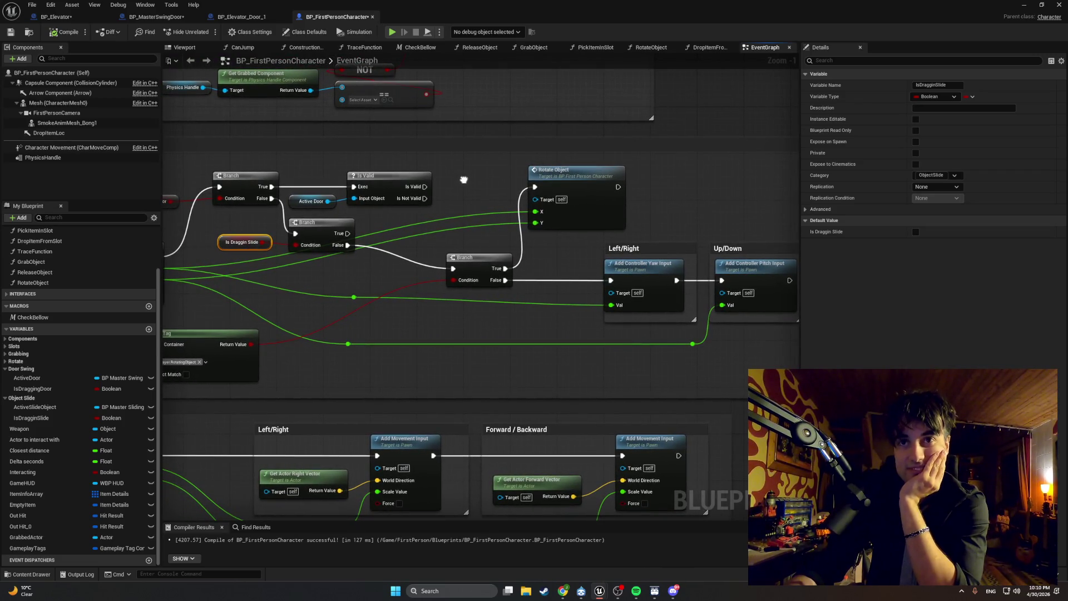
{"action": "scroll", "coordinate": [464, 180], "scroll_direction": "down", "scroll_amount": 2}
{"action": "mouse_move", "coordinate": [696, 309]}
{"action": "left_mouse_down"}
{"action": "mouse_move", "coordinate": [527, 233]}
{"action": "mouse_move", "coordinate": [666, 243]}
{"action": "left_mouse_up"}
{"action": "mouse_move", "coordinate": [502, 171]}
{"action": "left_mouse_down"}
{"action": "mouse_move", "coordinate": [542, 221]}
{"action": "mouse_move", "coordinate": [539, 246]}
{"action": "mouse_move", "coordinate": [562, 240]}
{"action": "left_mouse_up"}
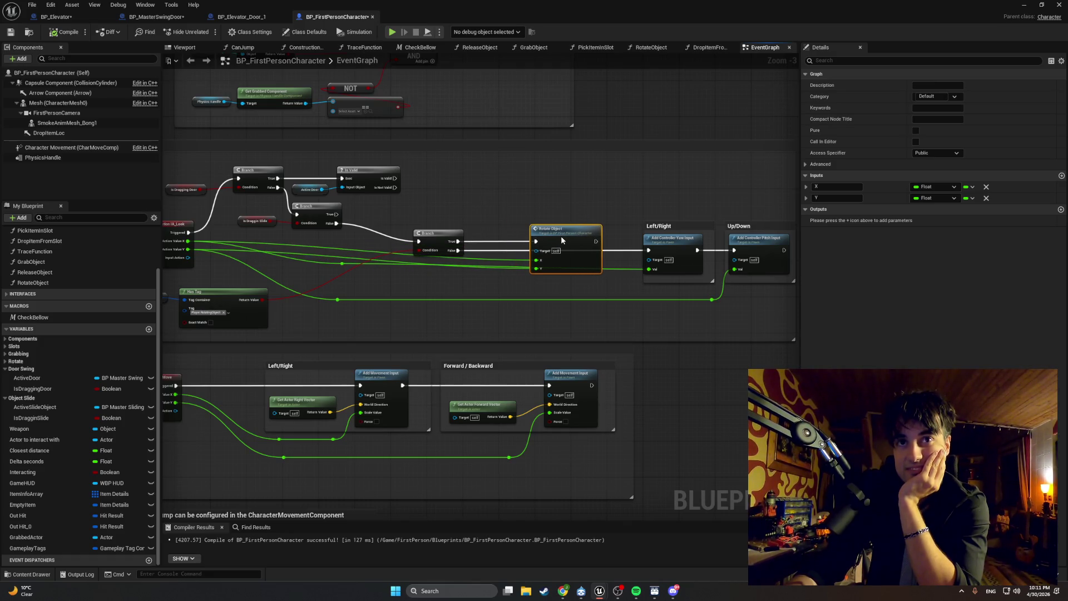
- Add two reroute points so the green wires run cleanly into Rotate Object, then compile
{"action": "double_click", "coordinate": [303, 251]}
{"action": "mouse_move", "coordinate": [307, 255]}
{"action": "left_mouse_down"}
{"action": "mouse_move", "coordinate": [320, 275]}
{"action": "mouse_move", "coordinate": [354, 288]}
{"action": "mouse_move", "coordinate": [505, 283]}
{"action": "mouse_move", "coordinate": [480, 290]}
{"action": "left_mouse_up"}
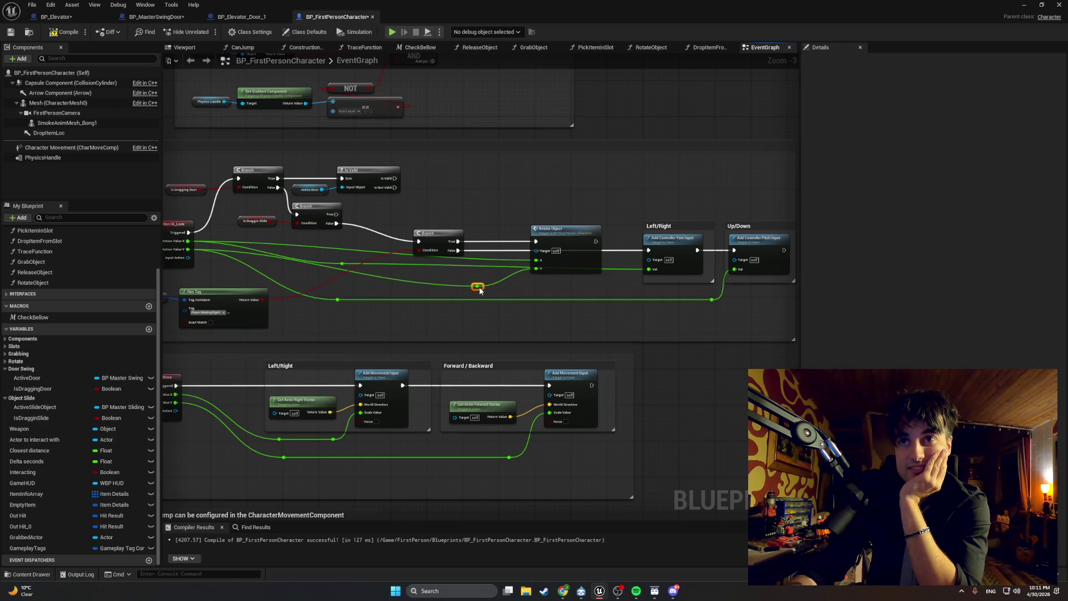
{"action": "mouse_move", "coordinate": [574, 234]}
{"action": "left_mouse_down"}
{"action": "mouse_move", "coordinate": [579, 255]}
{"action": "mouse_move", "coordinate": [587, 226]}
{"action": "left_mouse_up"}
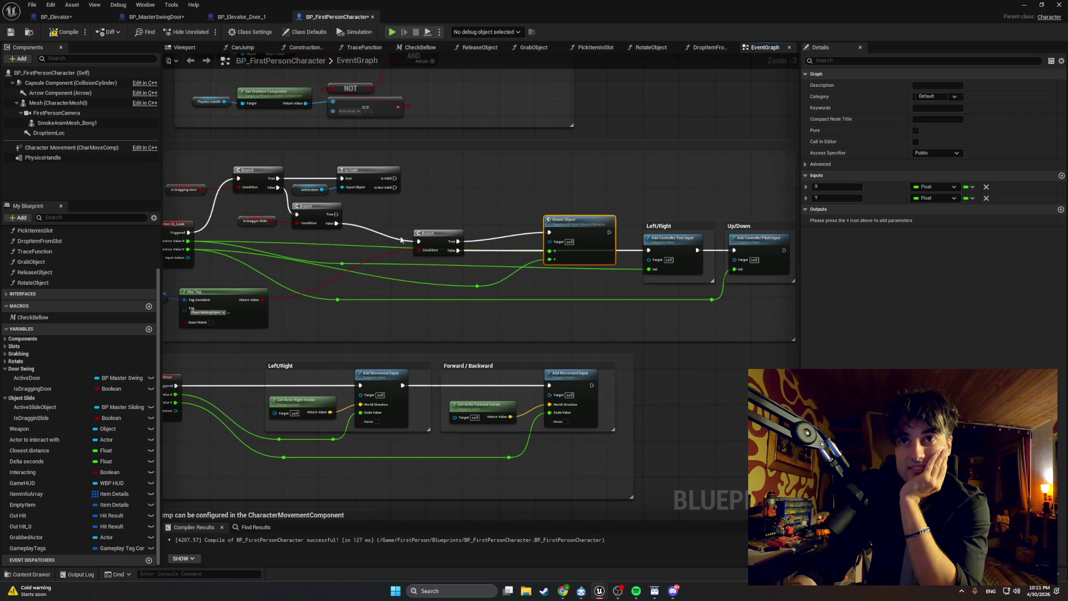
{"action": "double_click", "coordinate": [330, 242]}
{"action": "mouse_move", "coordinate": [332, 242]}
{"action": "left_mouse_down"}
{"action": "mouse_move", "coordinate": [362, 266]}
{"action": "mouse_move", "coordinate": [459, 290]}
{"action": "left_mouse_up"}
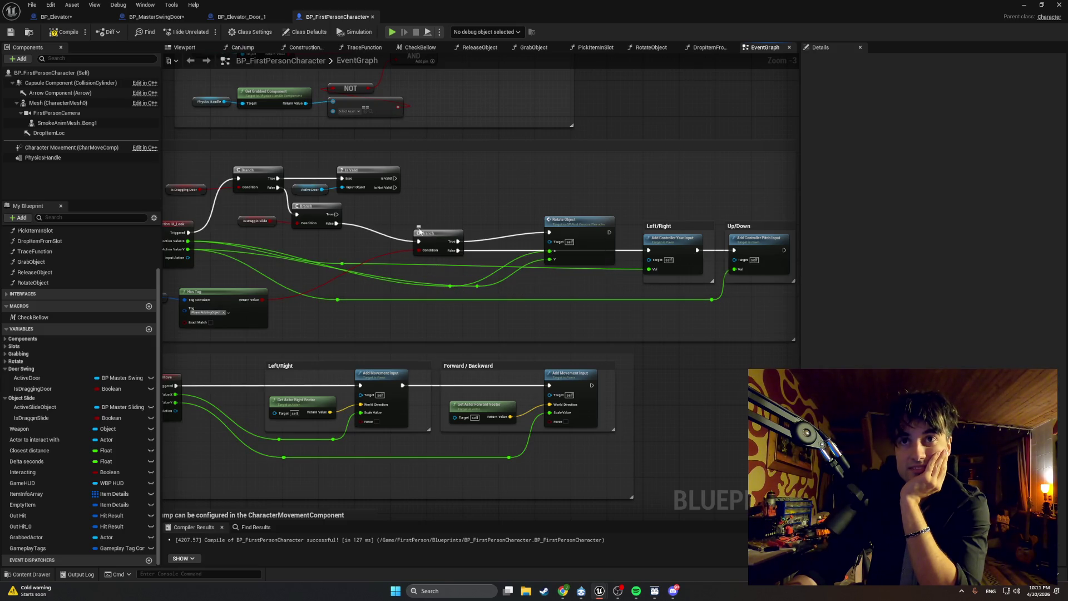
{"action": "left_click_drag", "start_coordinate": [342, 235], "coordinate": [360, 264]}
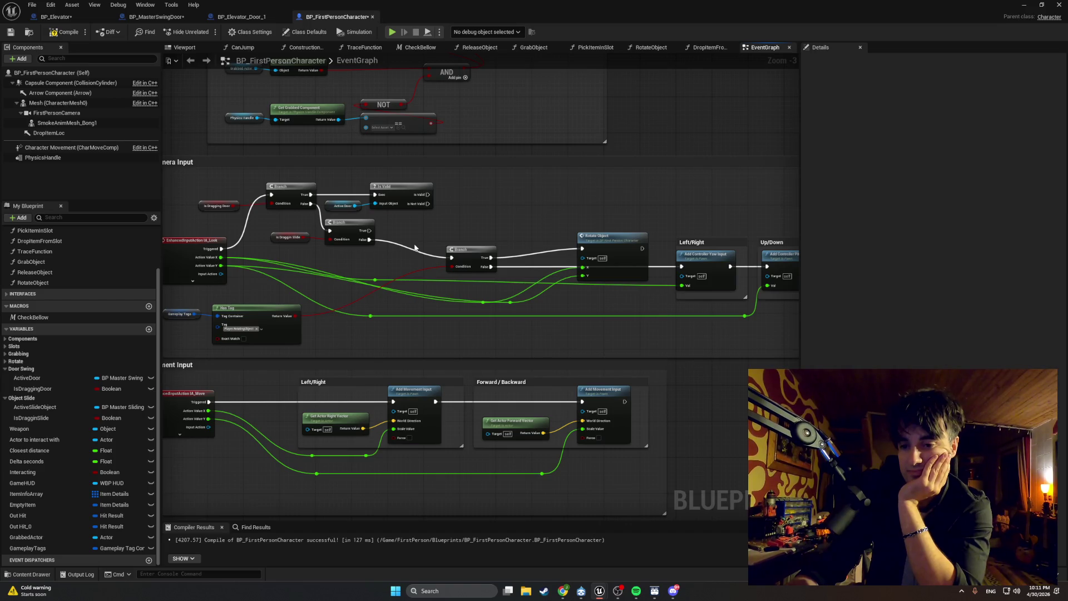
{"action": "left_click", "coordinate": [65, 32]}
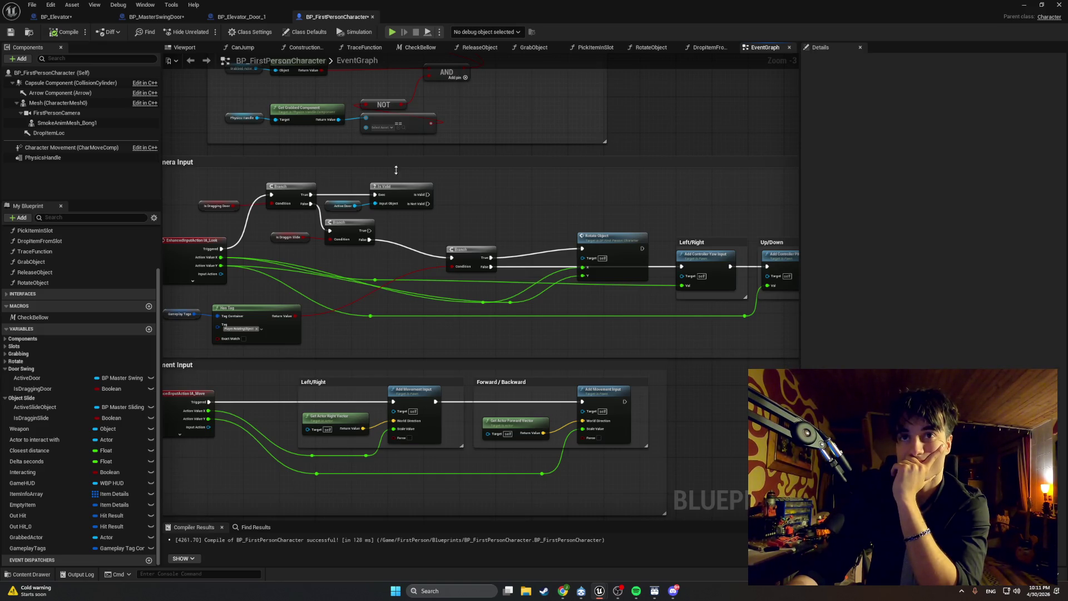
{"action": "scroll", "coordinate": [482, 189], "scroll_direction": "up", "scroll_amount": 2}
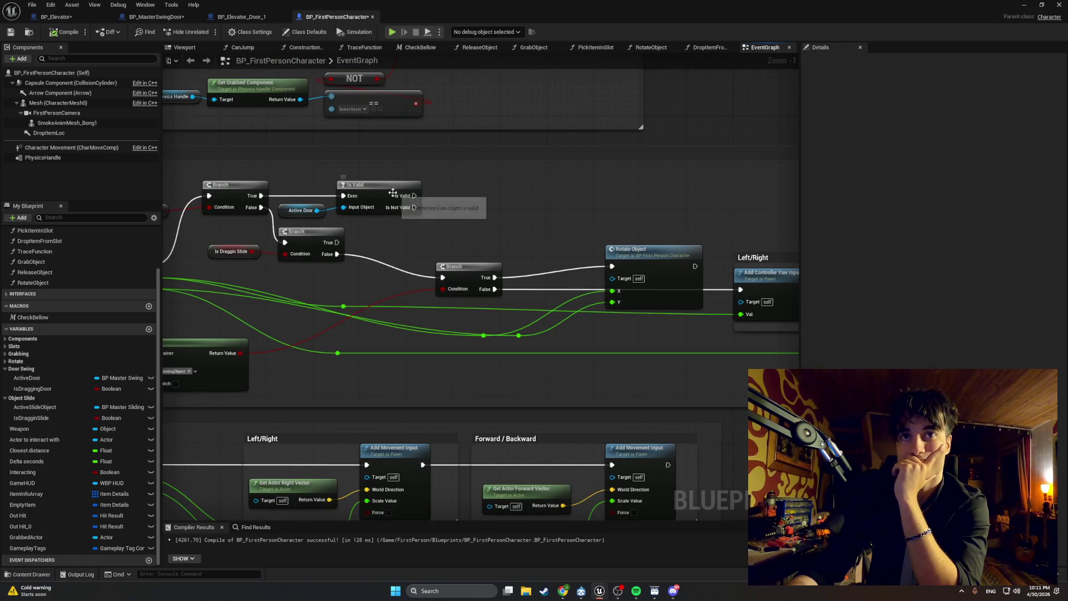
- Add an Active Door getter with a Get Is Locked node under Is Valid
{"action": "mouse_move", "coordinate": [68, 379]}
{"action": "left_mouse_down"}
{"action": "mouse_move", "coordinate": [263, 315]}
{"action": "mouse_move", "coordinate": [432, 234]}
{"action": "left_mouse_up"}
{"action": "left_click", "coordinate": [446, 249]}
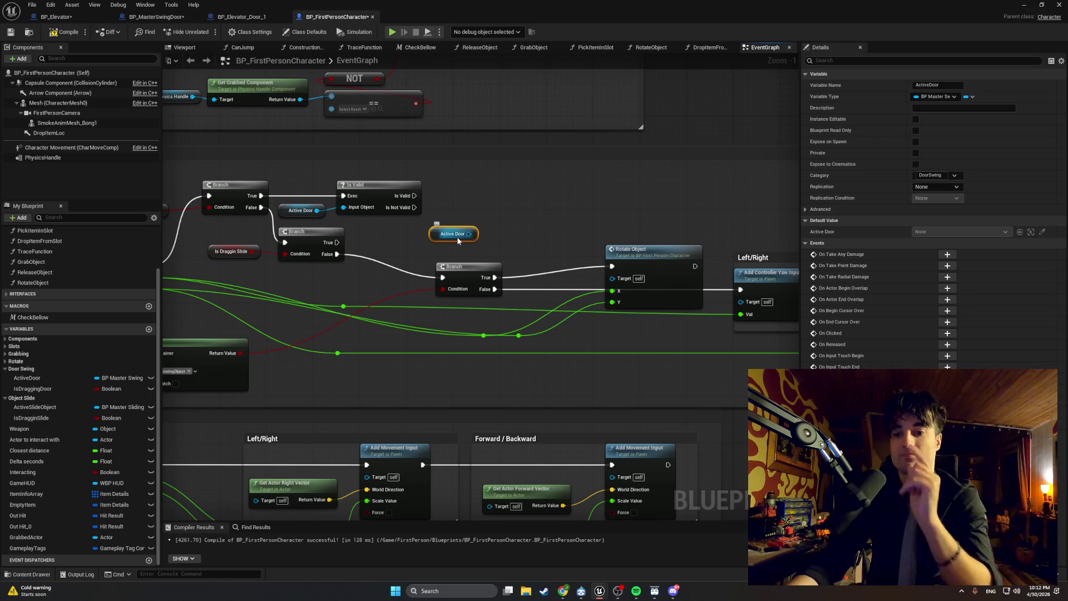
{"action": "left_click_drag", "start_coordinate": [469, 234], "coordinate": [536, 209]}
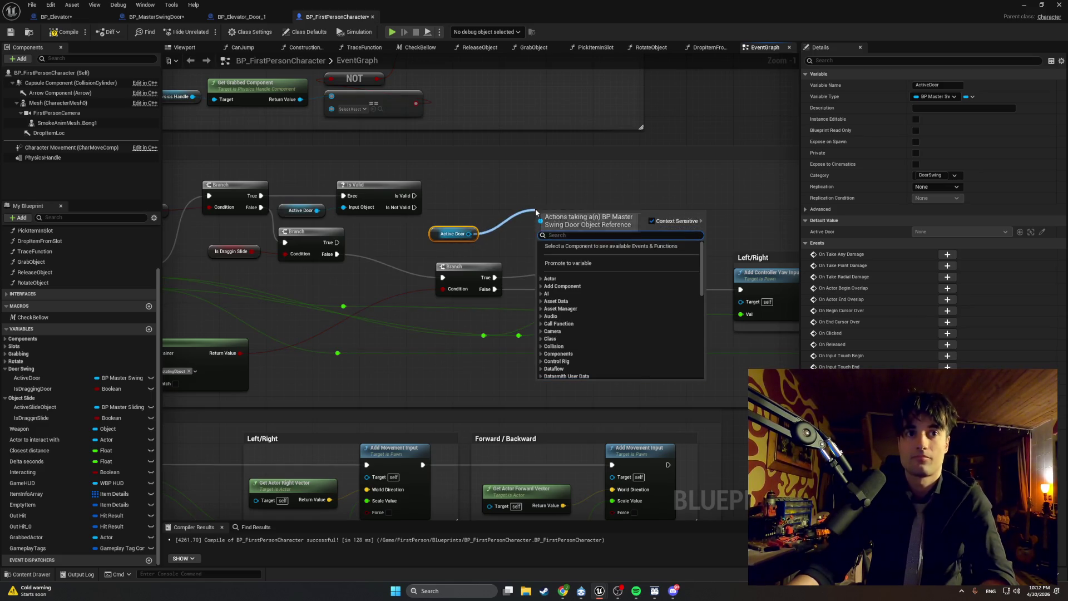
{"action": "type", "text": "get is locked"}
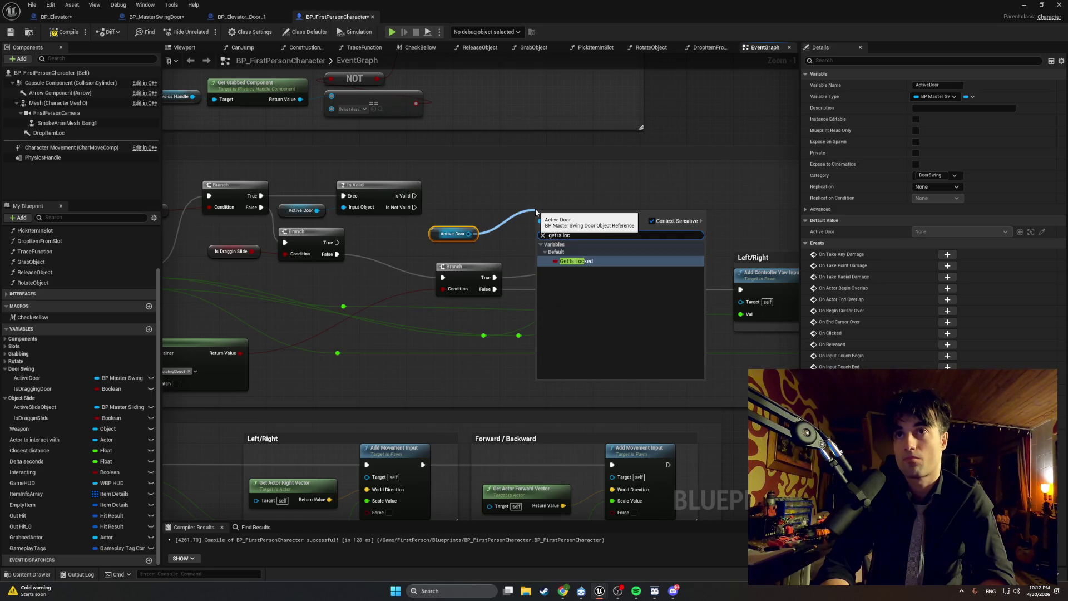
{"action": "key", "text": "Return"}
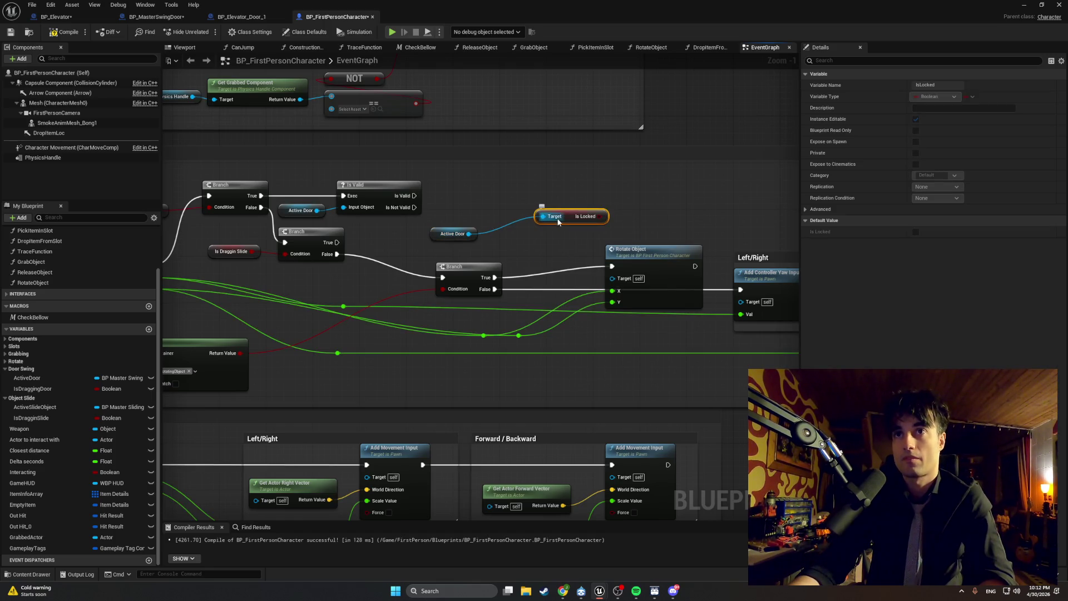
{"action": "left_click_drag", "start_coordinate": [566, 218], "coordinate": [530, 236]}
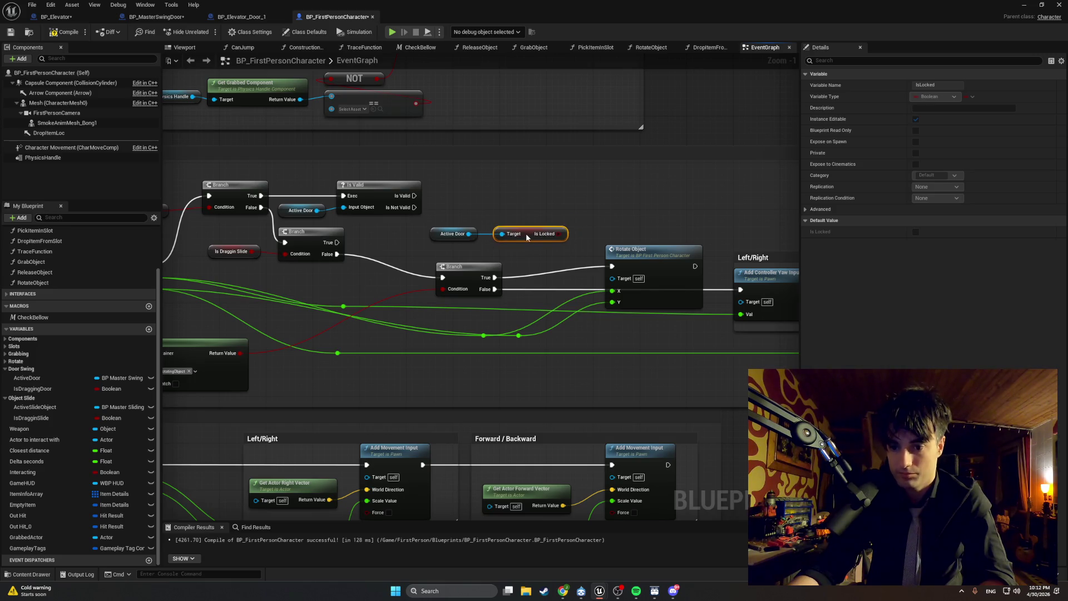
- Add a Branch after the Is Valid output, lined up on the same row
{"action": "left_click", "coordinate": [559, 193]}
{"action": "left_click_drag", "start_coordinate": [580, 202], "coordinate": [580, 196]}
{"action": "mouse_move", "coordinate": [414, 196]}
{"action": "left_mouse_down"}
{"action": "mouse_move", "coordinate": [565, 201]}
{"action": "mouse_move", "coordinate": [489, 240]}
{"action": "mouse_move", "coordinate": [426, 244]}
{"action": "left_mouse_up"}
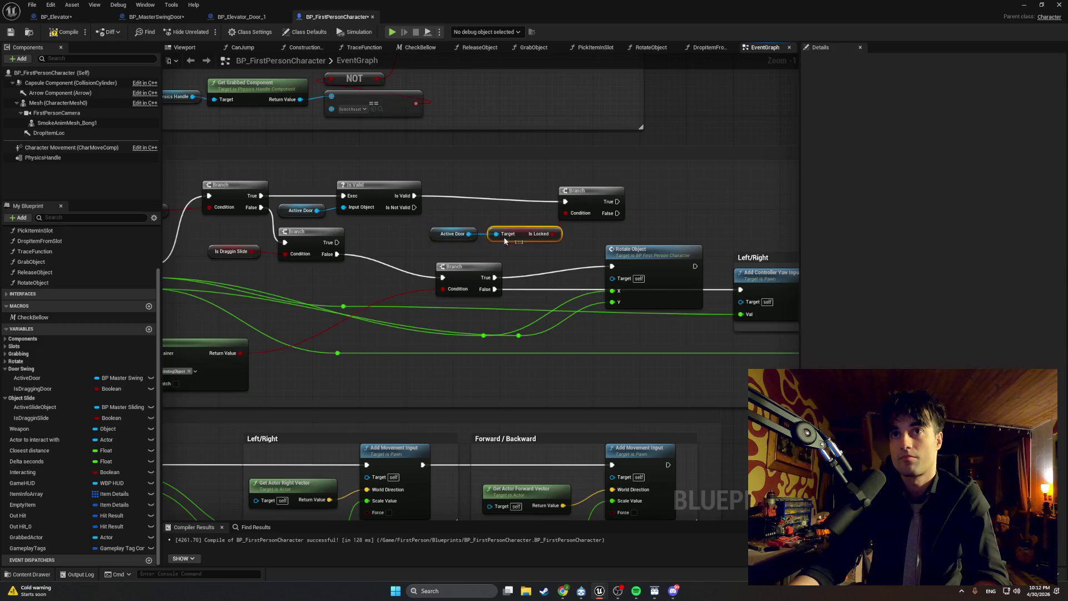
{"action": "left_click_drag", "start_coordinate": [517, 229], "coordinate": [475, 229]}
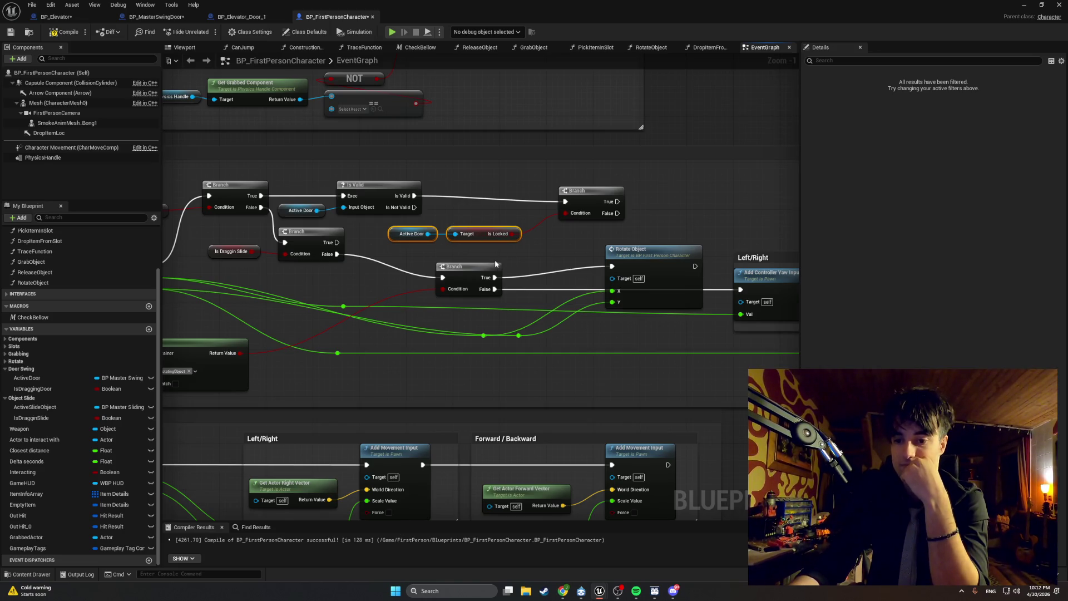
{"action": "mouse_move", "coordinate": [473, 263]}
{"action": "left_mouse_down"}
{"action": "mouse_move", "coordinate": [358, 246]}
{"action": "mouse_move", "coordinate": [348, 255]}
{"action": "left_mouse_up"}
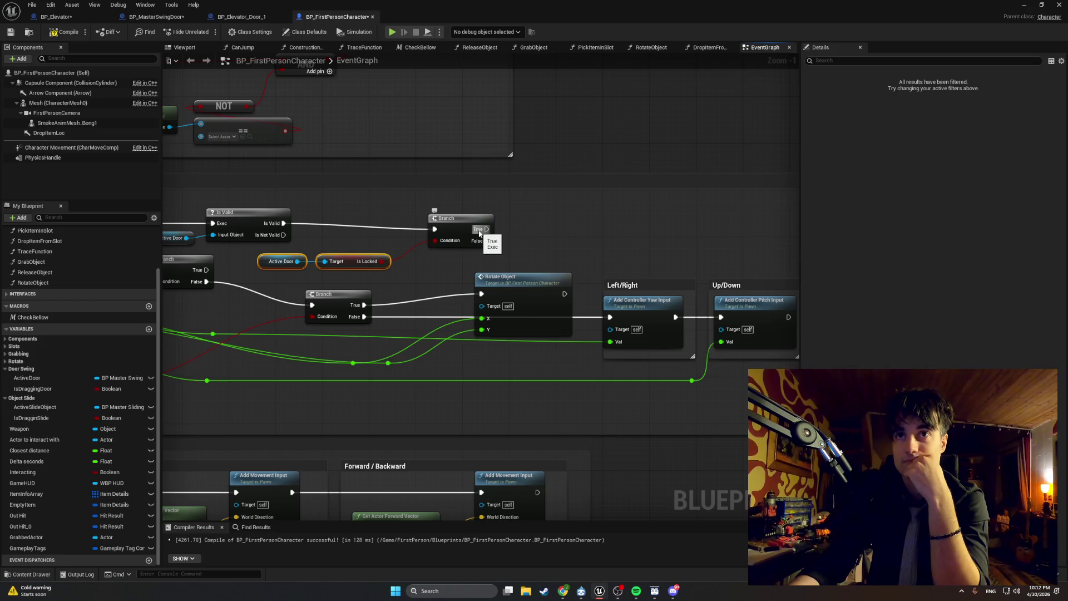
- From the Branch's True output, add SET Is Dragging Door followed by SET Active Door
{"action": "left_click_drag", "start_coordinate": [479, 234], "coordinate": [540, 221]}
{"action": "type", "text": "set is dra"}
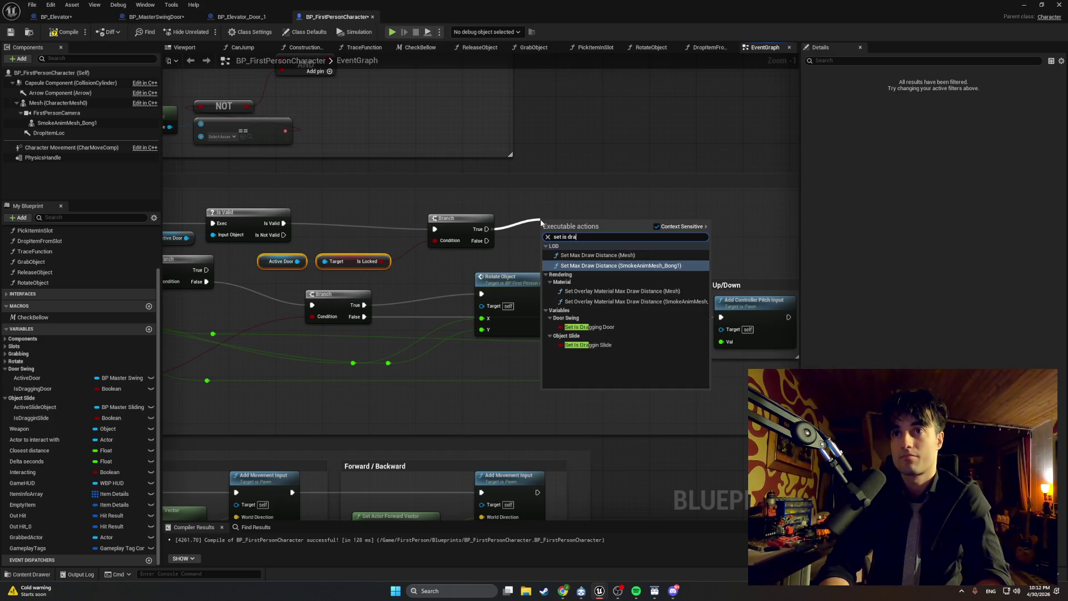
{"action": "left_click", "coordinate": [590, 327]}
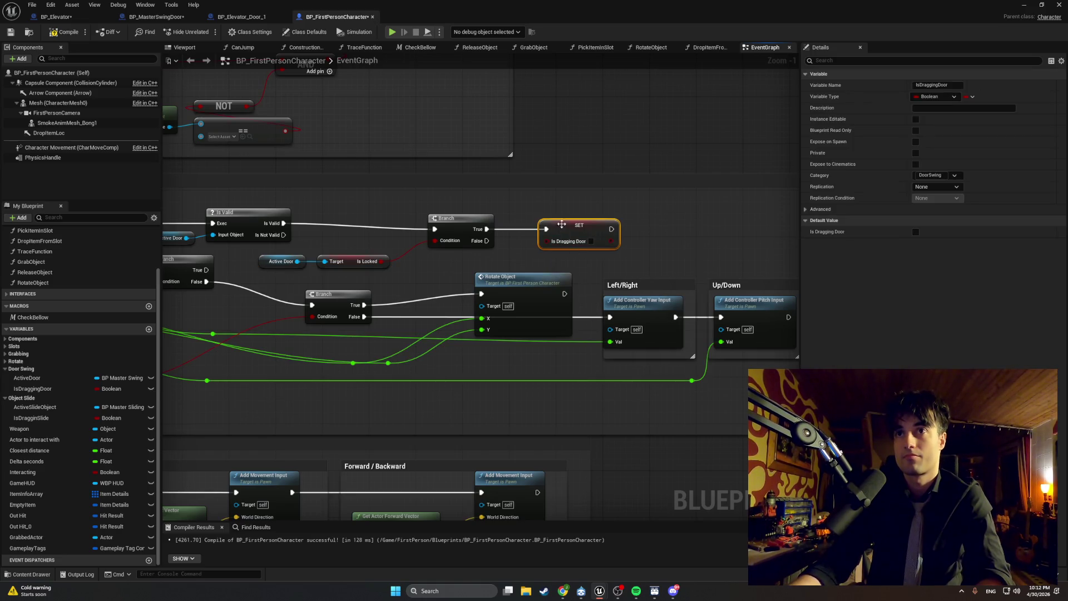
{"action": "left_click_drag", "start_coordinate": [562, 225], "coordinate": [561, 220]}
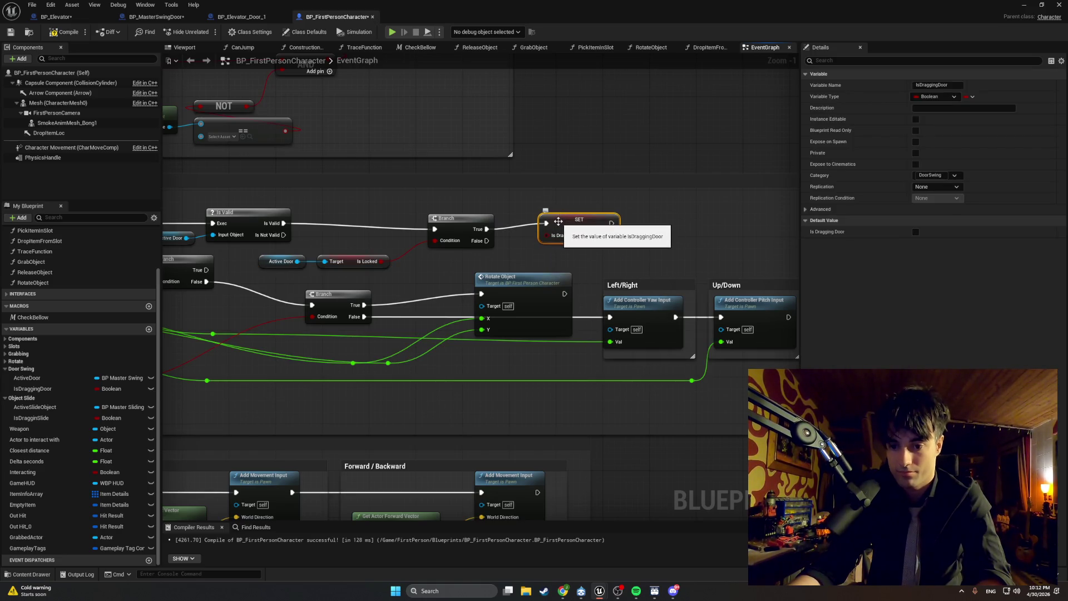
{"action": "mouse_move", "coordinate": [567, 221]}
{"action": "left_mouse_down"}
{"action": "mouse_move", "coordinate": [555, 227]}
{"action": "mouse_move", "coordinate": [635, 224]}
{"action": "left_mouse_up"}
{"action": "type", "text": "set acti"}
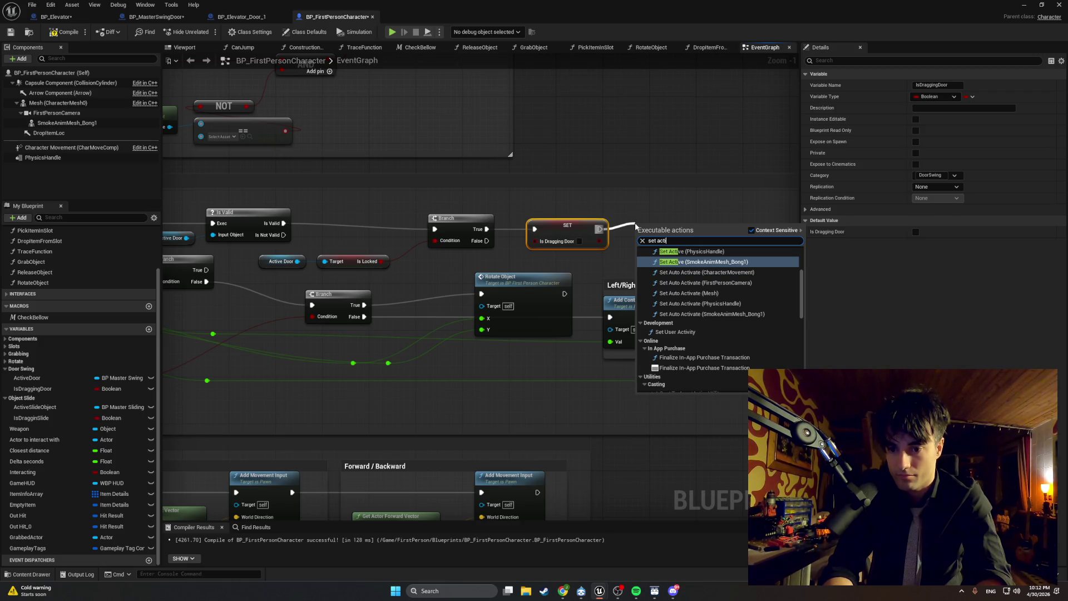
{"action": "type", "text": "ve do"}
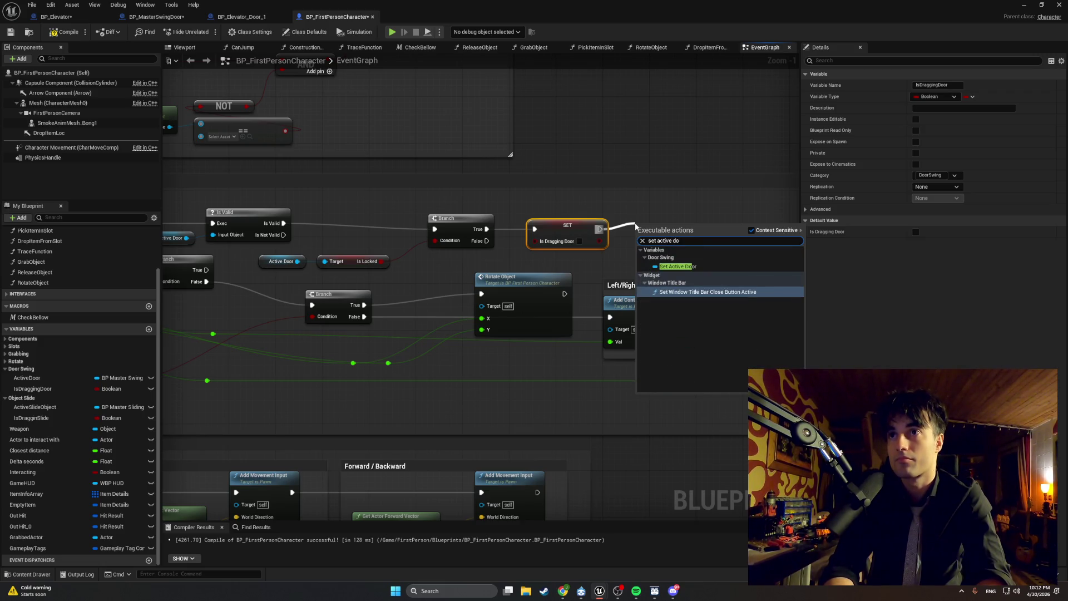
{"action": "left_click", "coordinate": [695, 266]}
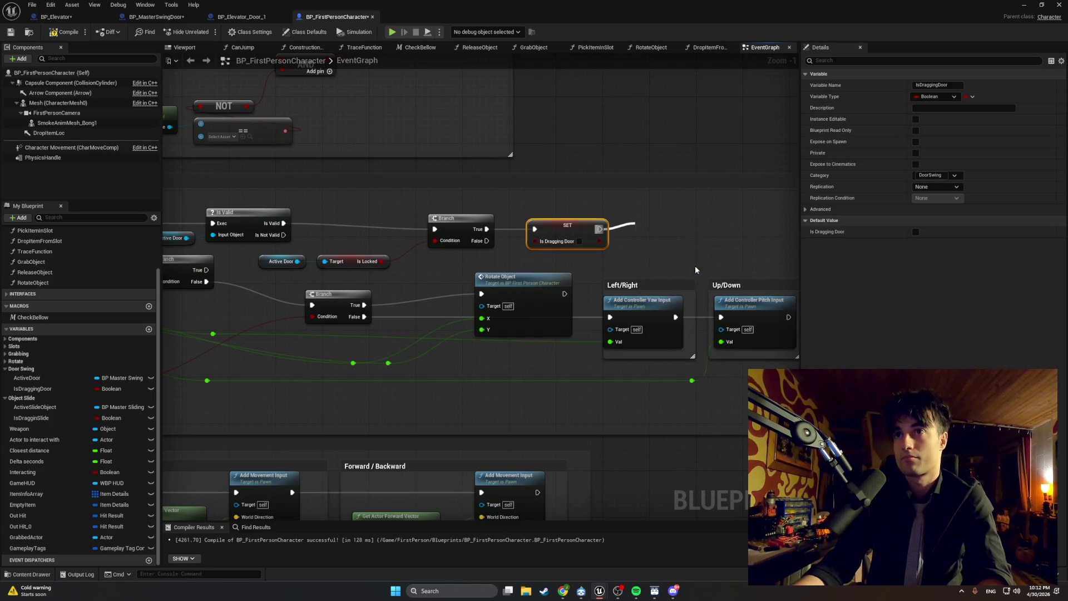
{"action": "left_click_drag", "start_coordinate": [663, 230], "coordinate": [641, 232]}
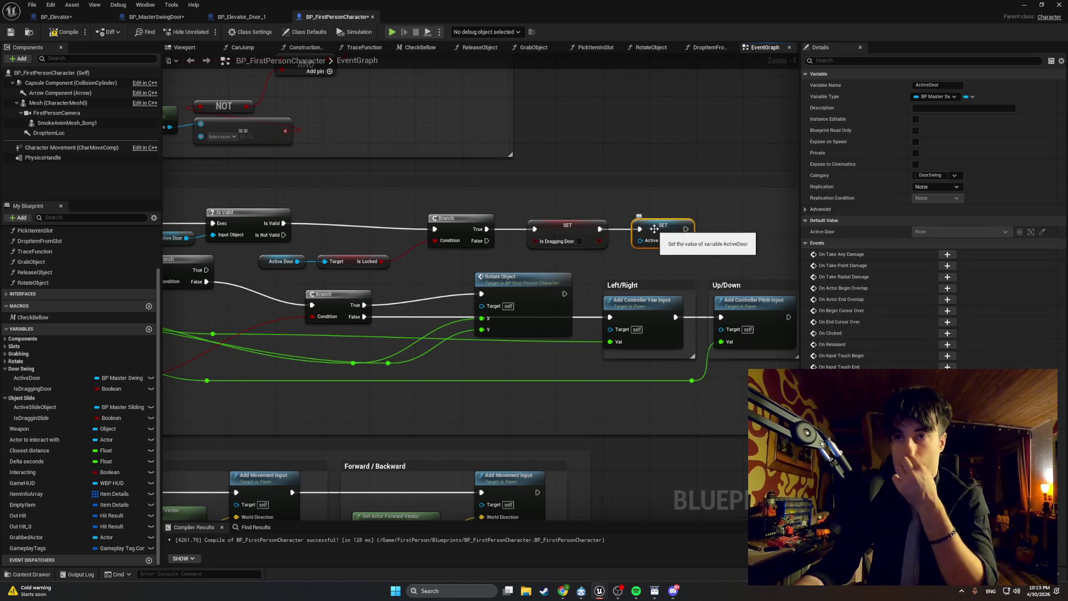
{"action": "left_click", "coordinate": [556, 212]}
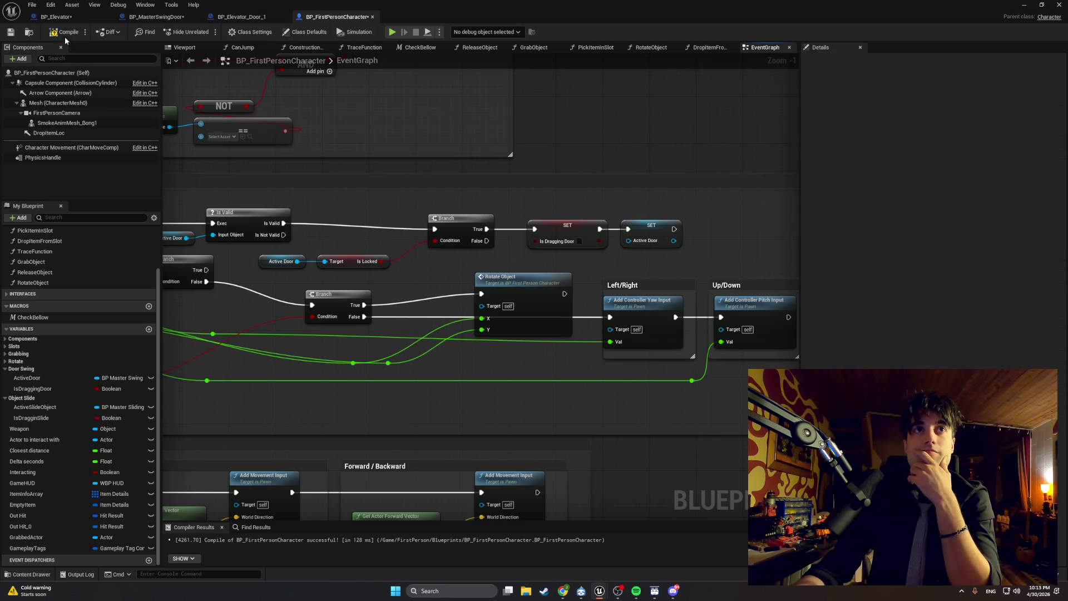
{"action": "mouse_move", "coordinate": [676, 206]}
{"action": "left_mouse_down"}
{"action": "mouse_move", "coordinate": [523, 248]}
{"action": "mouse_move", "coordinate": [543, 232]}
{"action": "left_mouse_up"}
{"action": "left_click", "coordinate": [463, 219], "text": "ctrl"}
{"action": "left_click_drag", "start_coordinate": [463, 219], "coordinate": [419, 218]}
{"action": "left_click", "coordinate": [428, 260]}
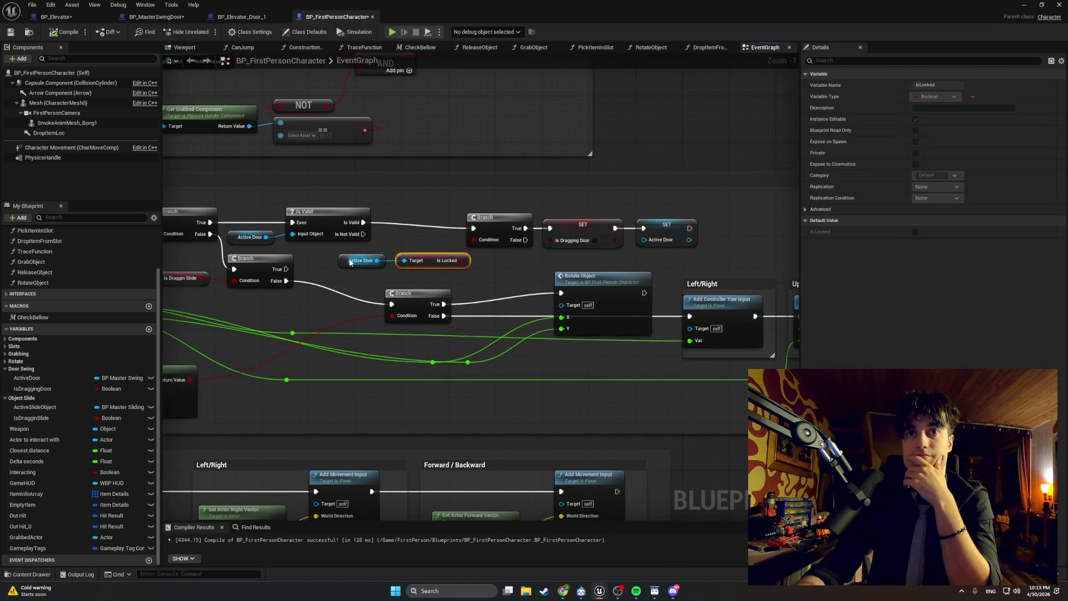
{"action": "left_click", "coordinate": [346, 261]}
{"action": "mouse_move", "coordinate": [701, 254]}
{"action": "left_mouse_down"}
{"action": "mouse_move", "coordinate": [501, 209]}
{"action": "mouse_move", "coordinate": [378, 202]}
{"action": "mouse_move", "coordinate": [353, 258]}
{"action": "mouse_move", "coordinate": [314, 259]}
{"action": "mouse_move", "coordinate": [525, 212]}
{"action": "mouse_move", "coordinate": [499, 223]}
{"action": "mouse_move", "coordinate": [455, 217]}
{"action": "mouse_move", "coordinate": [518, 222]}
{"action": "left_mouse_up"}
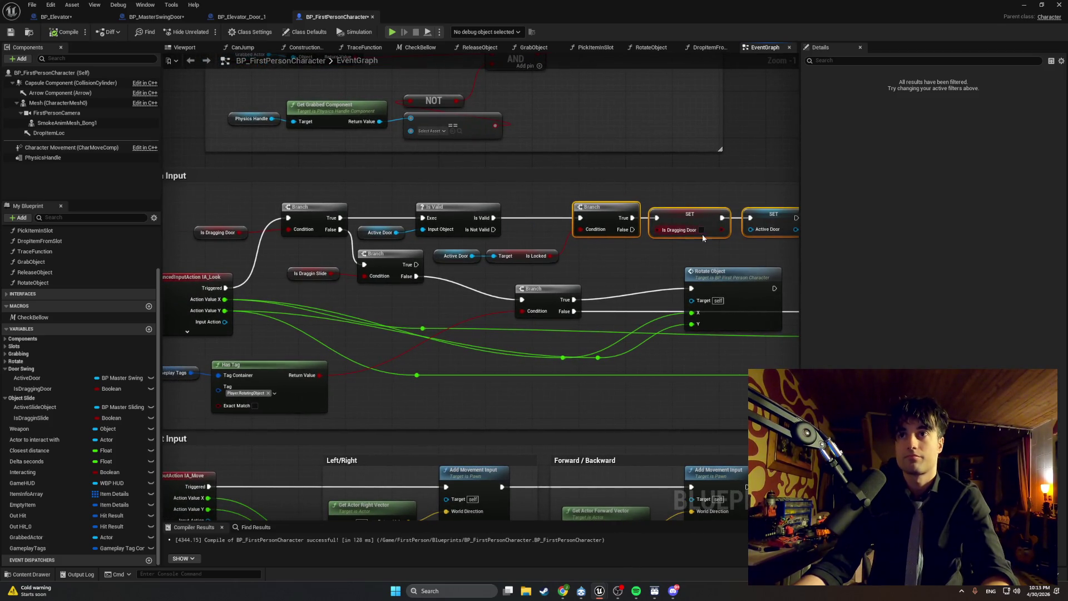
{"action": "key", "text": "super+shift+s"}
{"action": "mouse_move", "coordinate": [792, 197]}
{"action": "left_mouse_down"}
{"action": "mouse_move", "coordinate": [499, 277]}
{"action": "mouse_move", "coordinate": [219, 287]}
{"action": "mouse_move", "coordinate": [193, 274]}
{"action": "mouse_move", "coordinate": [196, 297]}
{"action": "left_mouse_up"}
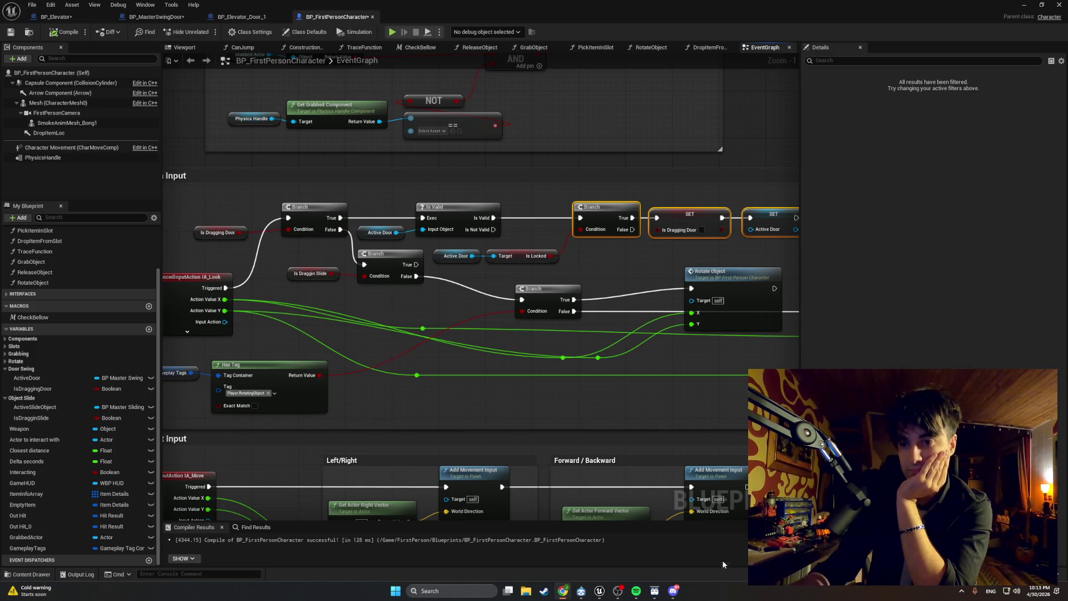
{"action": "left_click_drag", "start_coordinate": [653, 411], "coordinate": [546, 433]}
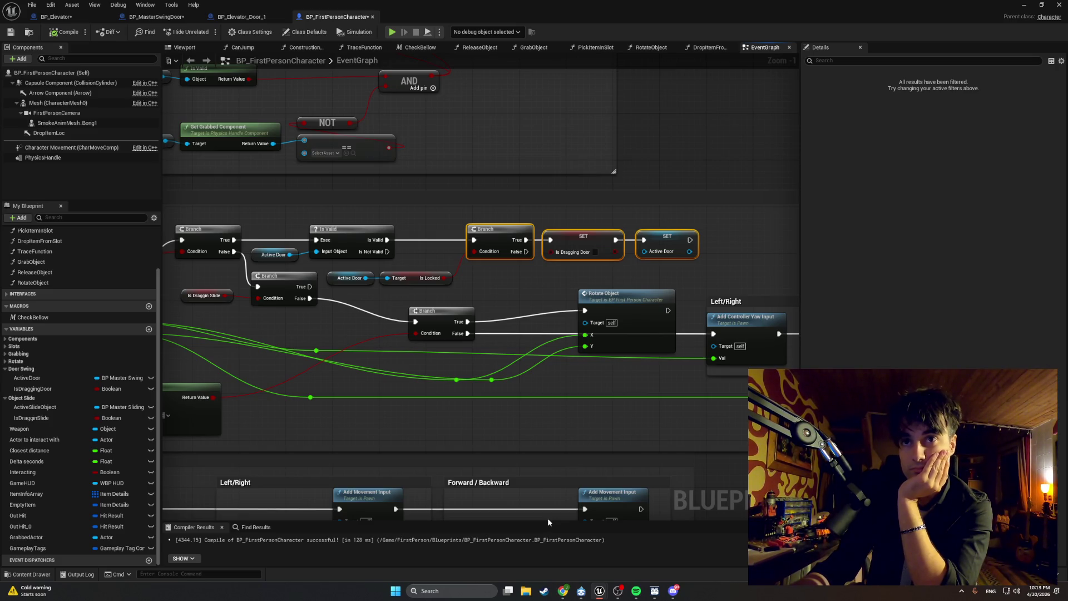
{"action": "mouse_move", "coordinate": [365, 389]}
{"action": "left_mouse_down"}
{"action": "mouse_move", "coordinate": [541, 386]}
{"action": "mouse_move", "coordinate": [463, 398]}
{"action": "mouse_move", "coordinate": [223, 382]}
{"action": "mouse_move", "coordinate": [235, 386]}
{"action": "left_mouse_up"}
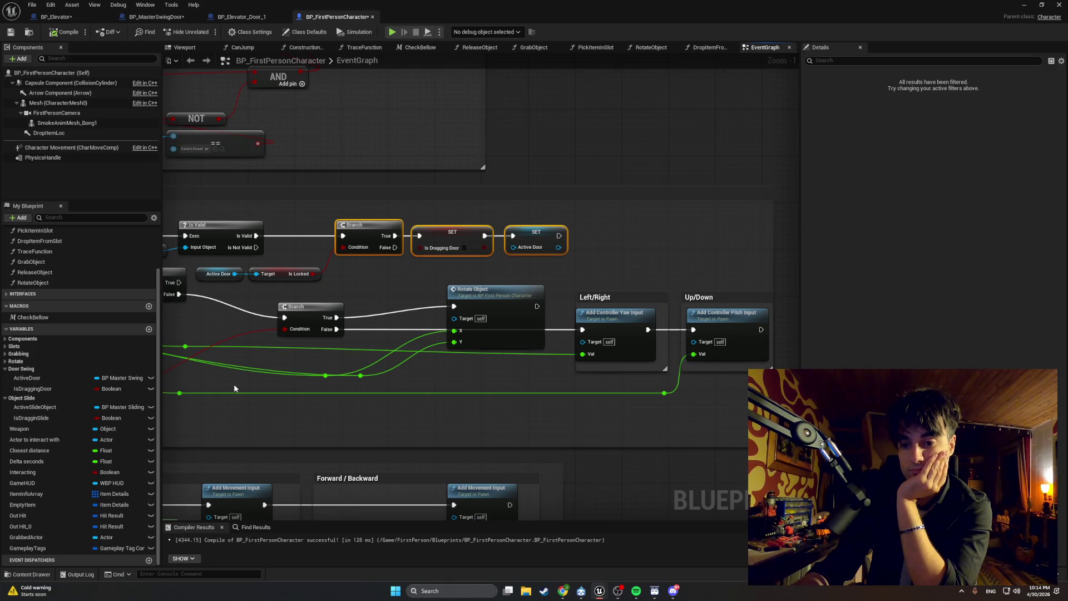
{"action": "left_click_drag", "start_coordinate": [290, 354], "coordinate": [403, 365]}
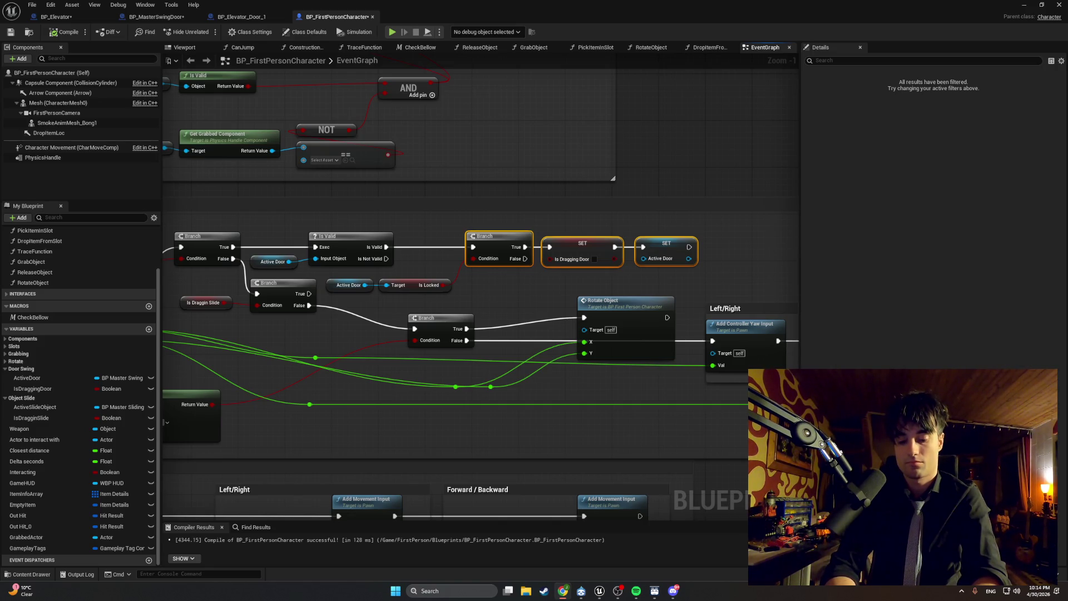
- Take a Snipping Tool screenshot of the door-drag graph from IA_Look onward
{"action": "mouse_move", "coordinate": [443, 395]}
{"action": "left_mouse_down"}
{"action": "mouse_move", "coordinate": [506, 426]}
{"action": "mouse_move", "coordinate": [538, 399]}
{"action": "mouse_move", "coordinate": [517, 391]}
{"action": "left_mouse_up"}
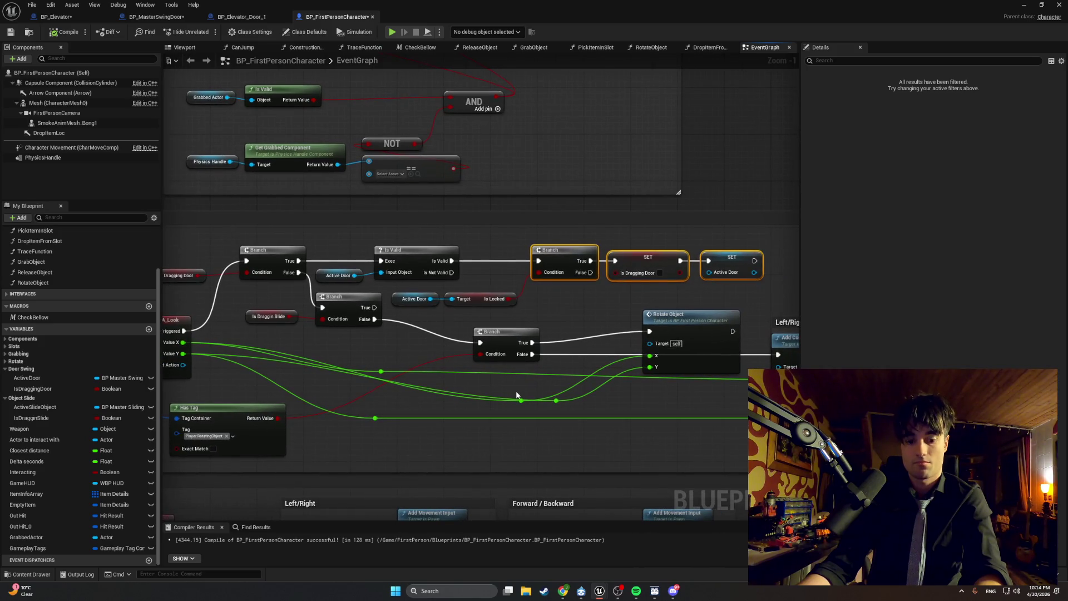
{"action": "key", "text": "super+shift+s"}
{"action": "mouse_move", "coordinate": [766, 384]}
{"action": "left_mouse_down"}
{"action": "mouse_move", "coordinate": [505, 238]}
{"action": "mouse_move", "coordinate": [294, 243]}
{"action": "mouse_move", "coordinate": [175, 231]}
{"action": "mouse_move", "coordinate": [225, 236]}
{"action": "left_mouse_up"}
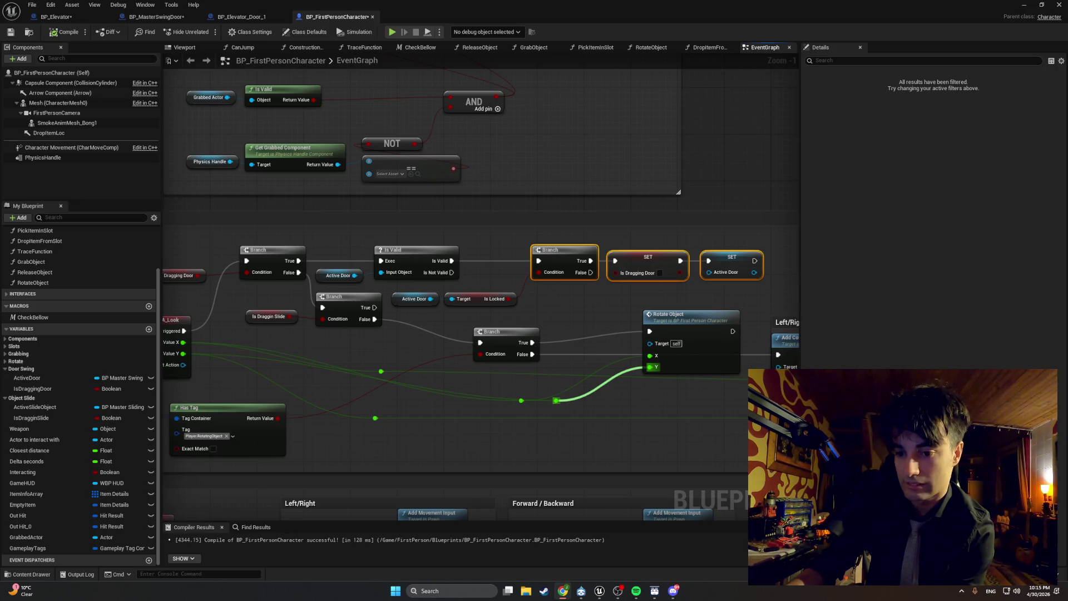
- Move the Is Dragging Door and Active Door SET nodes further right
{"action": "left_click", "coordinate": [589, 298]}
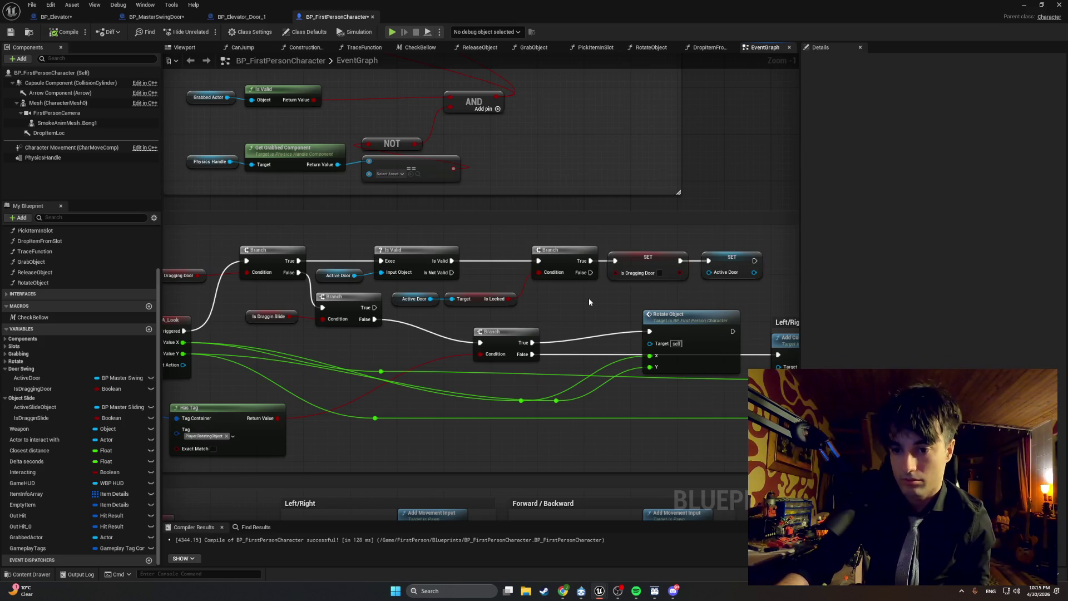
{"action": "left_click_drag", "start_coordinate": [589, 302], "coordinate": [460, 314]}
{"action": "mouse_move", "coordinate": [652, 258]}
{"action": "left_mouse_down"}
{"action": "mouse_move", "coordinate": [480, 294]}
{"action": "mouse_move", "coordinate": [596, 268]}
{"action": "left_mouse_up"}
{"action": "mouse_move", "coordinate": [452, 299]}
{"action": "left_mouse_down"}
{"action": "mouse_move", "coordinate": [657, 300]}
{"action": "mouse_move", "coordinate": [563, 290]}
{"action": "left_mouse_up"}
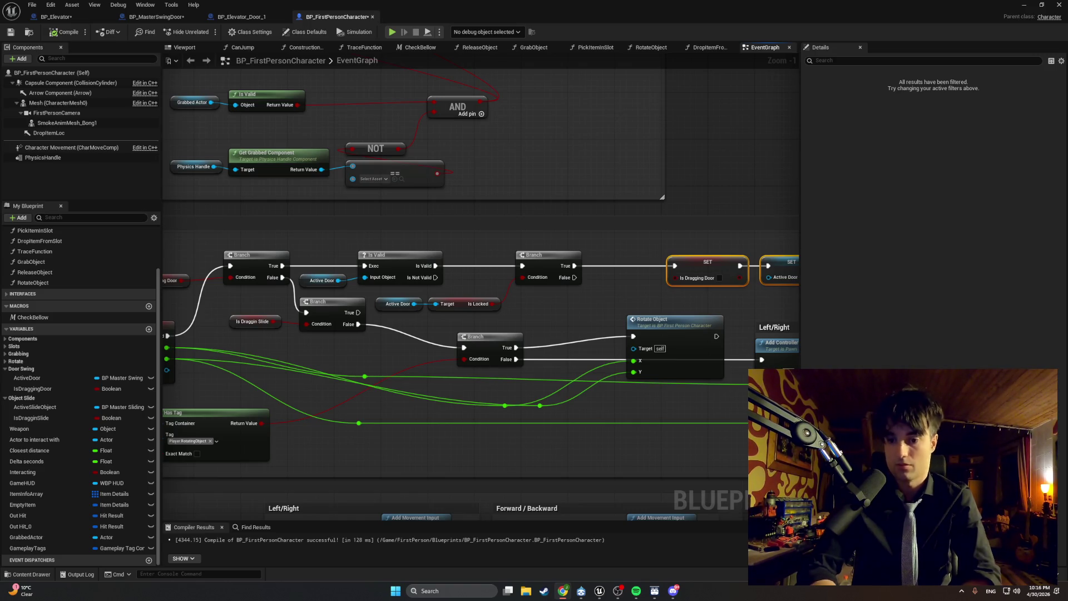
- Look over the Swing Door section and Line Trace By Channel node, then minimize the Blueprint editor
{"action": "scroll", "coordinate": [446, 382], "scroll_direction": "down", "scroll_amount": 8}
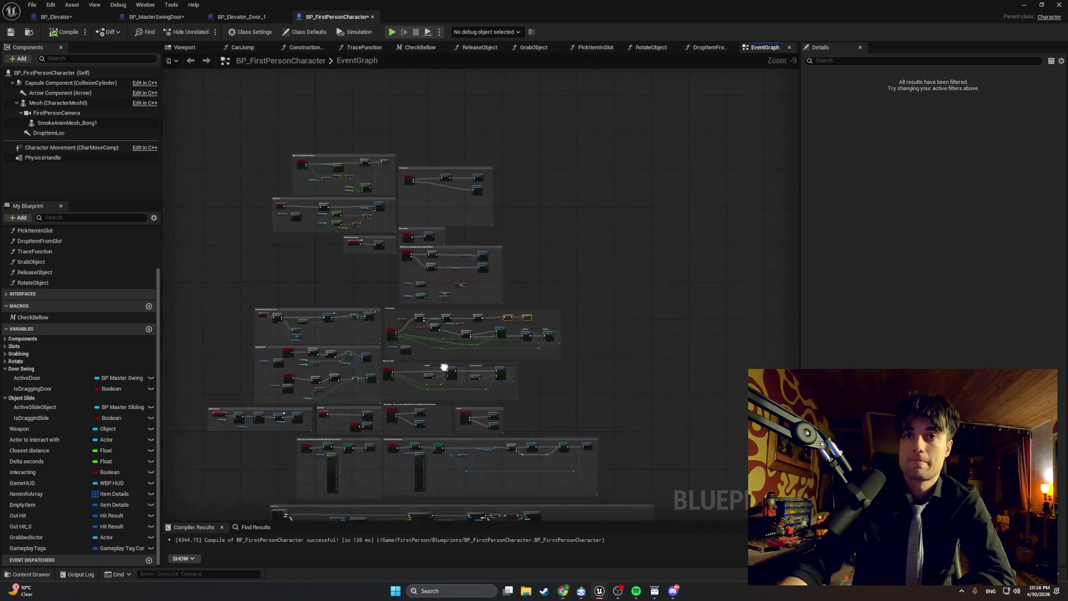
{"action": "scroll", "coordinate": [436, 334], "scroll_direction": "up", "scroll_amount": 6}
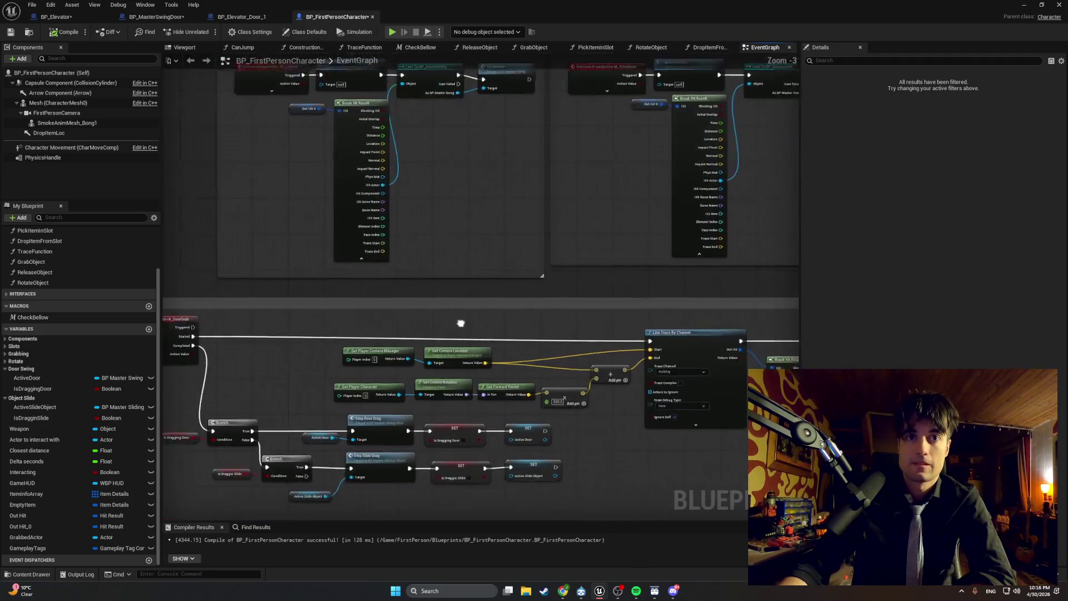
{"action": "left_click_drag", "start_coordinate": [443, 331], "coordinate": [585, 285]}
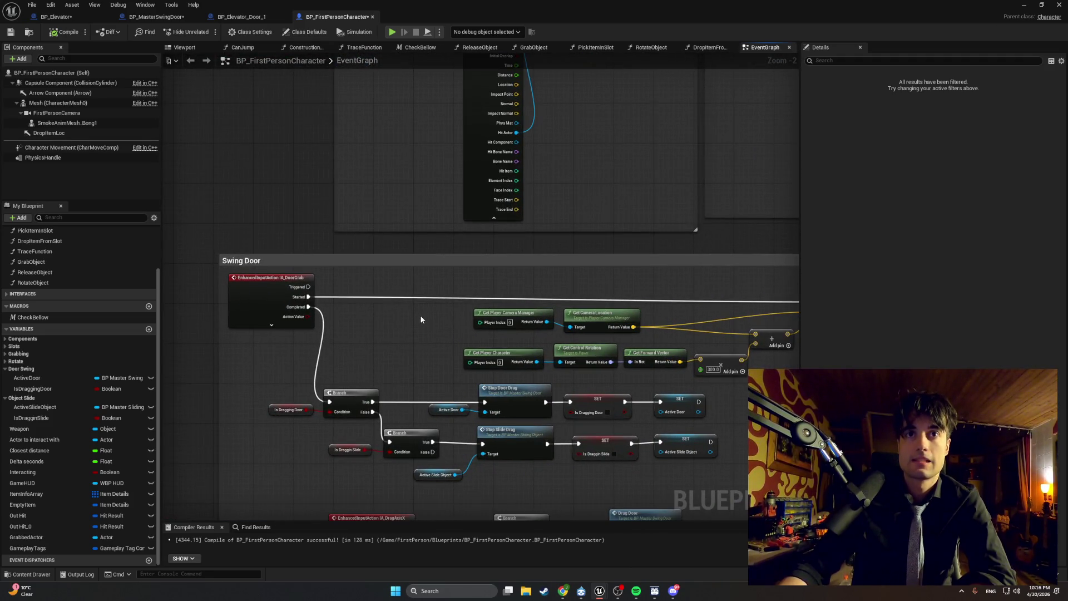
{"action": "scroll", "coordinate": [419, 316], "scroll_direction": "up", "scroll_amount": 1}
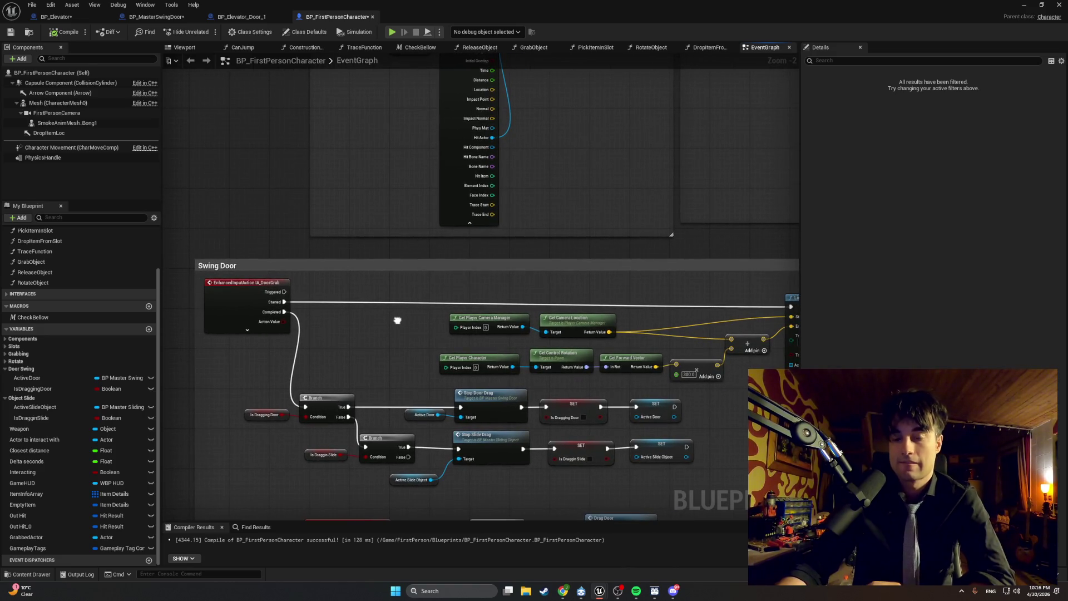
{"action": "mouse_move", "coordinate": [398, 321]}
{"action": "left_mouse_down"}
{"action": "mouse_move", "coordinate": [270, 279]}
{"action": "mouse_move", "coordinate": [365, 229]}
{"action": "mouse_move", "coordinate": [427, 274]}
{"action": "mouse_move", "coordinate": [444, 258]}
{"action": "mouse_move", "coordinate": [397, 260]}
{"action": "left_mouse_up"}
{"action": "scroll", "coordinate": [269, 280], "scroll_direction": "down", "scroll_amount": 1}
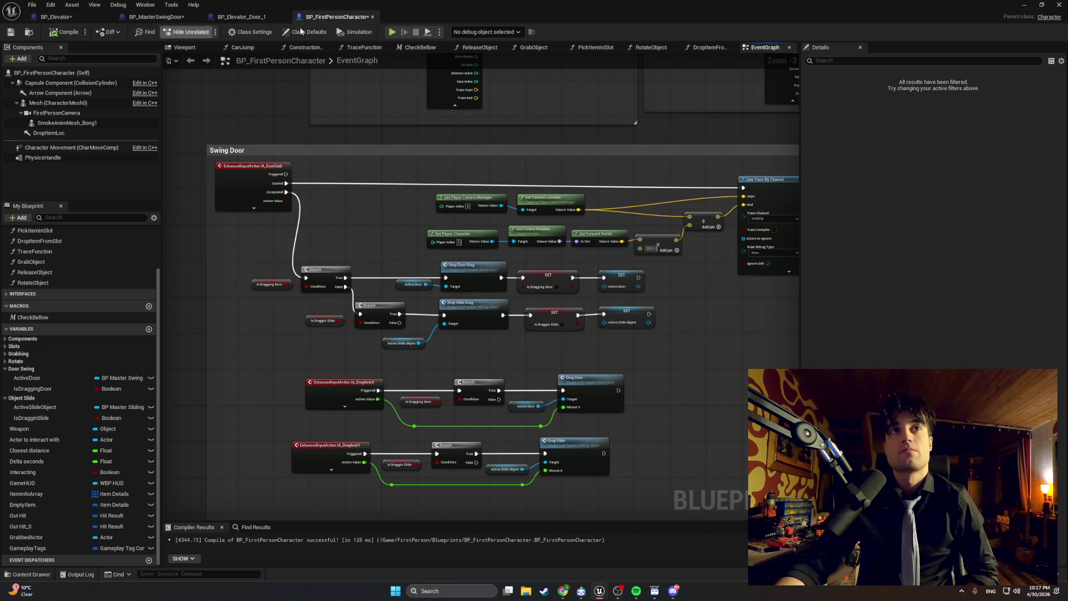
{"action": "left_click", "coordinate": [1029, 9]}
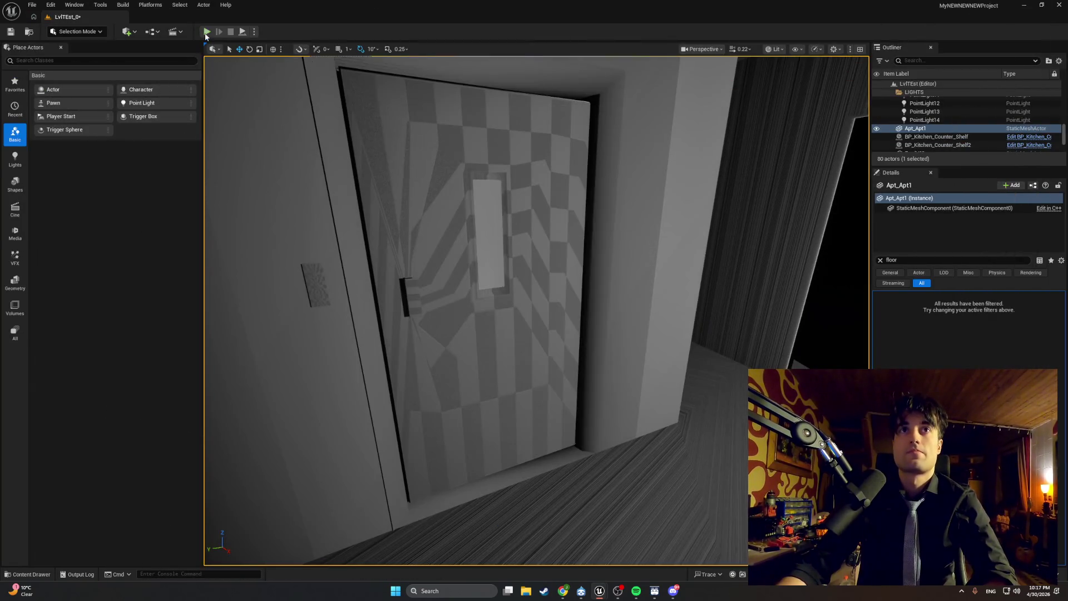
- Play in editor, walk down the stairs into the elevator testing its door, then stop
{"action": "key", "text": "alt+p"}
{"action": "key", "text": "w"}
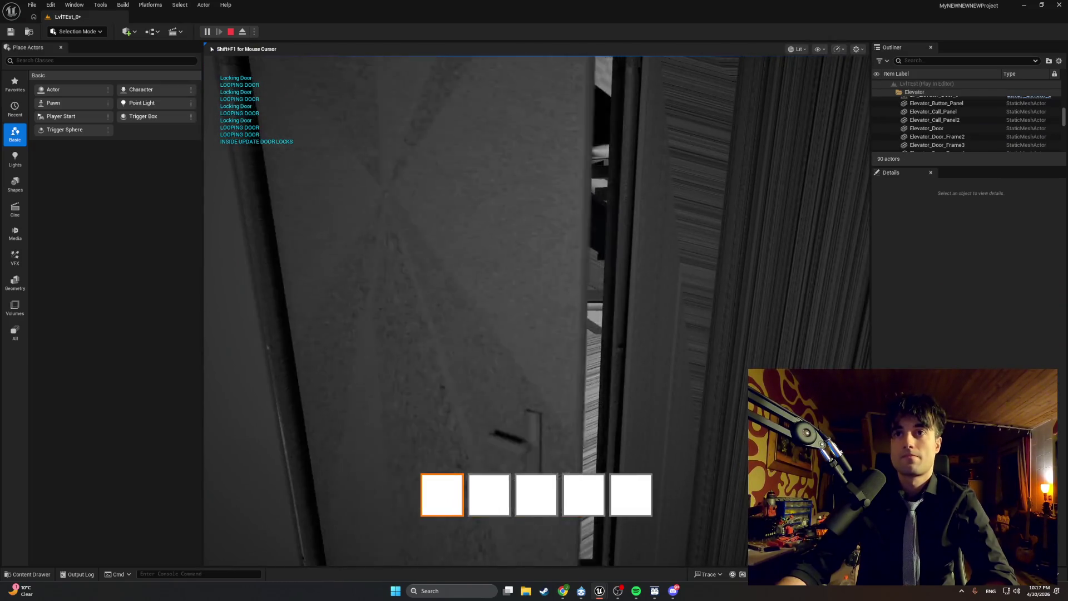
{"action": "key", "text": "w"}
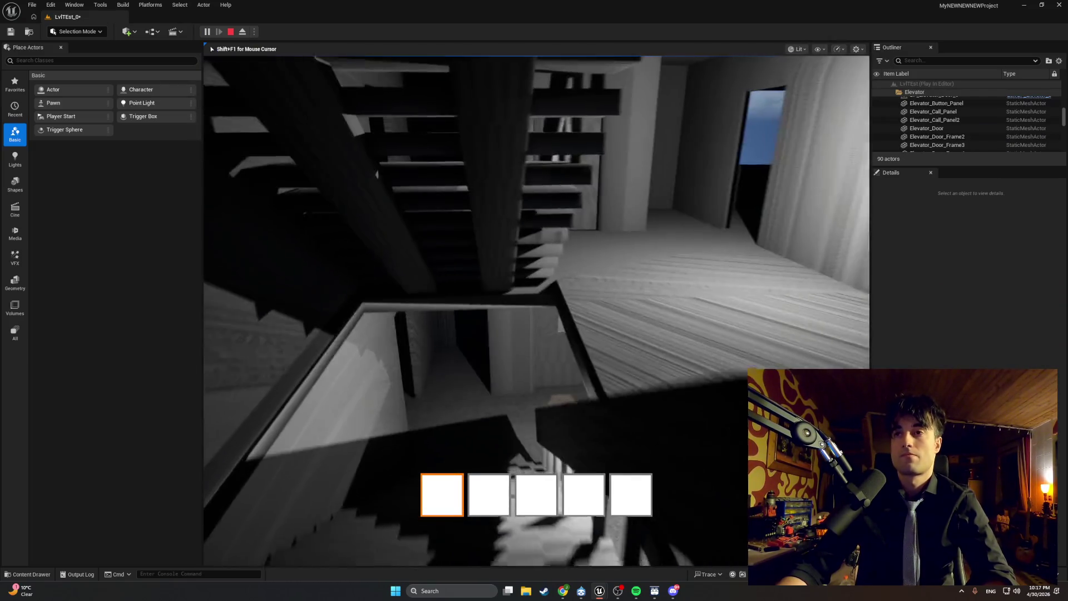
{"action": "key", "text": "w"}
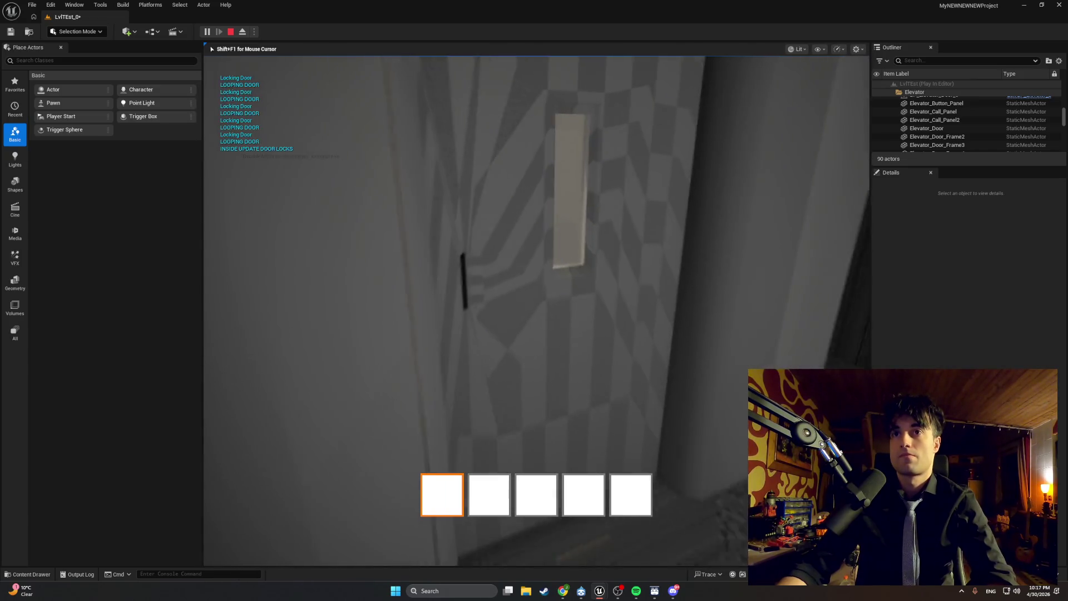
{"action": "key", "text": "w"}
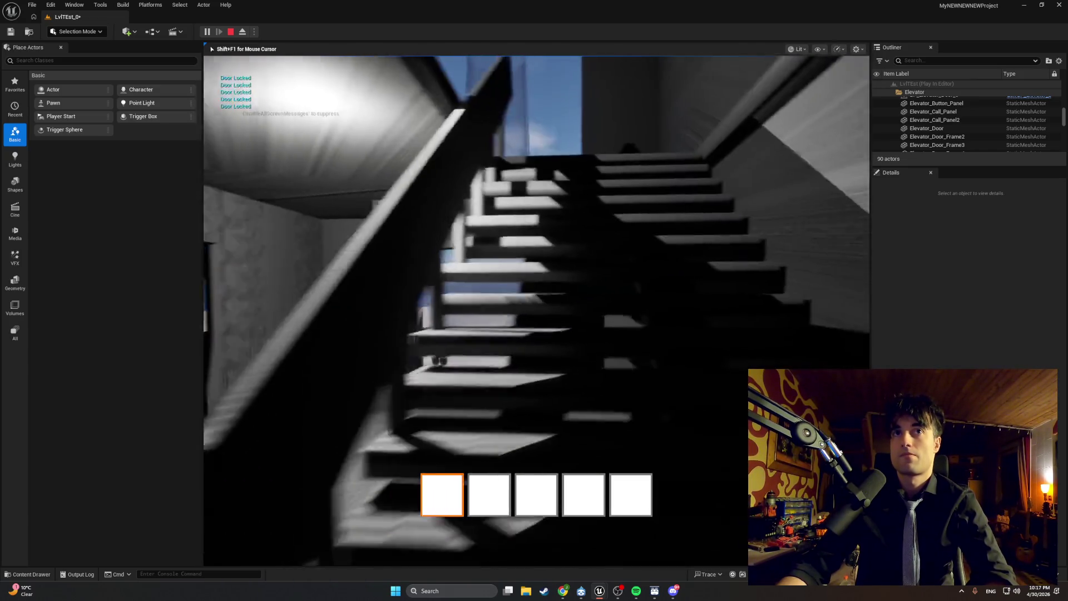
{"action": "key", "text": "w"}
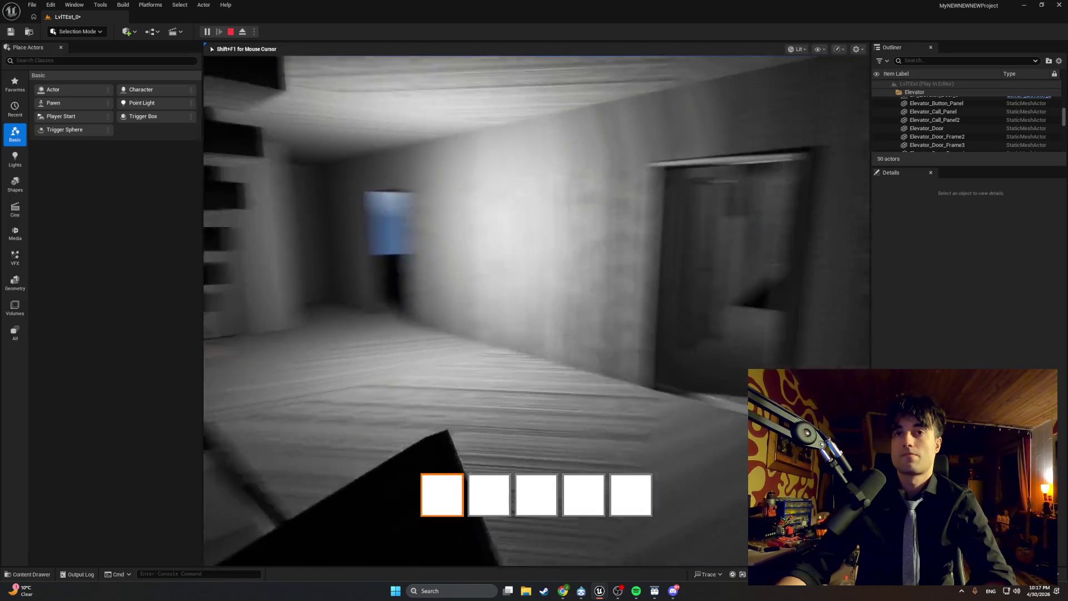
{"action": "key", "text": "w"}
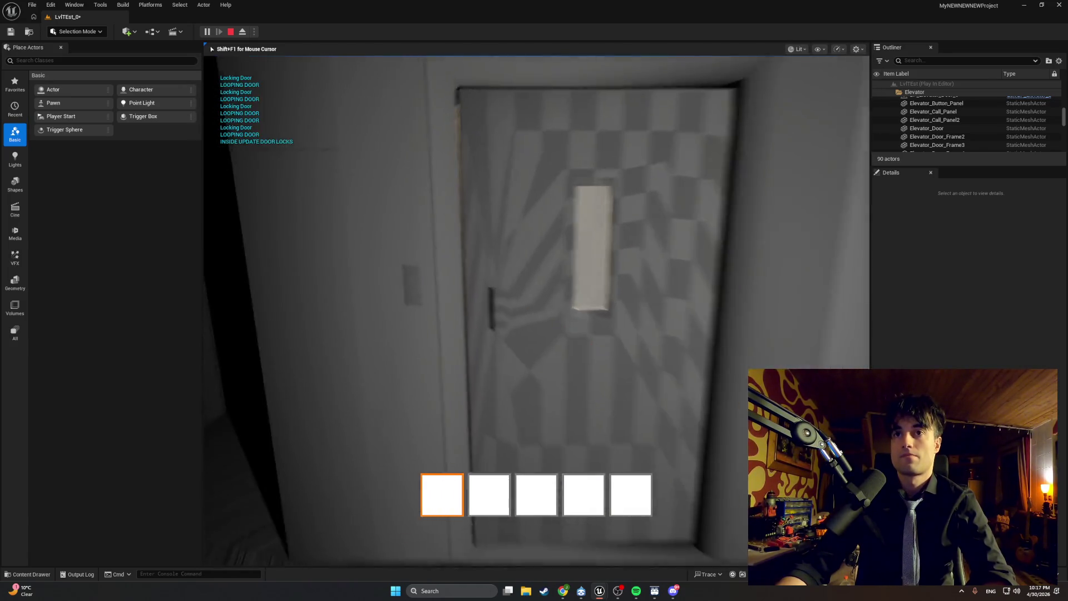
{"action": "key", "text": "w"}
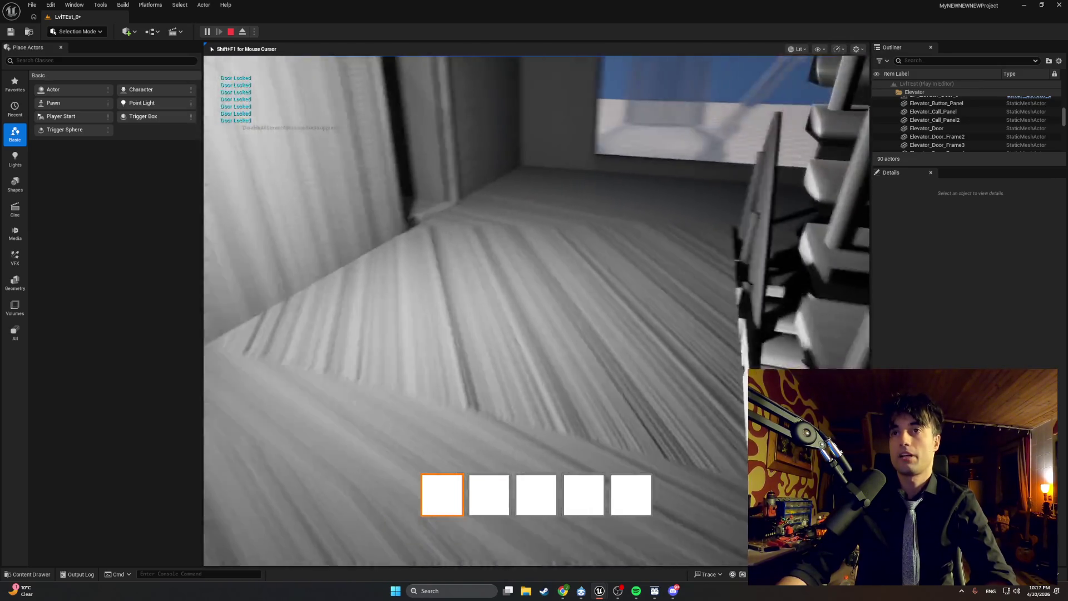
{"action": "key", "text": "w"}
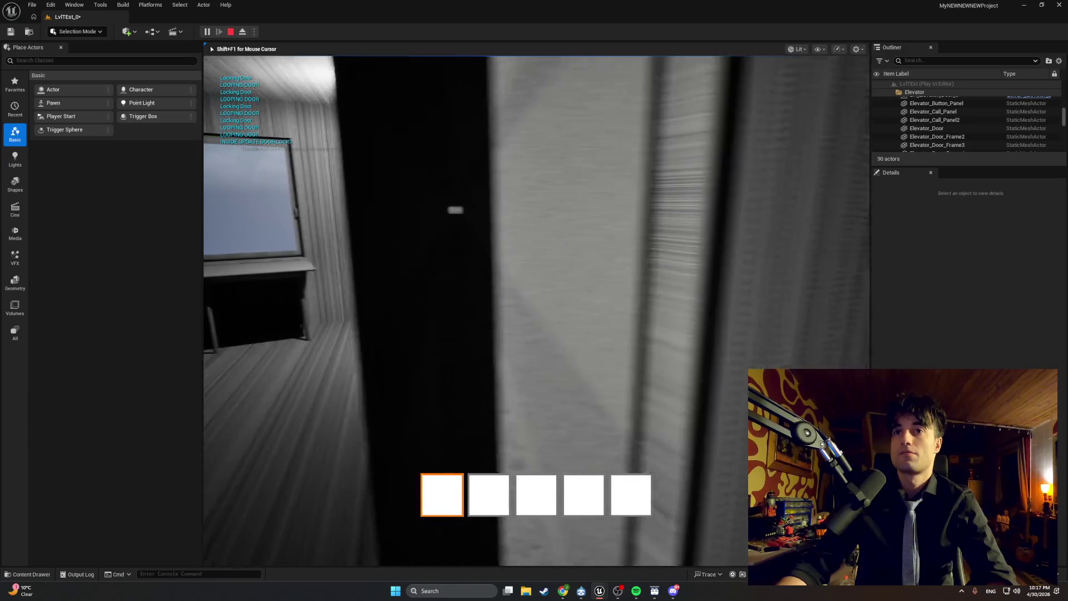
{"action": "key", "text": "w"}
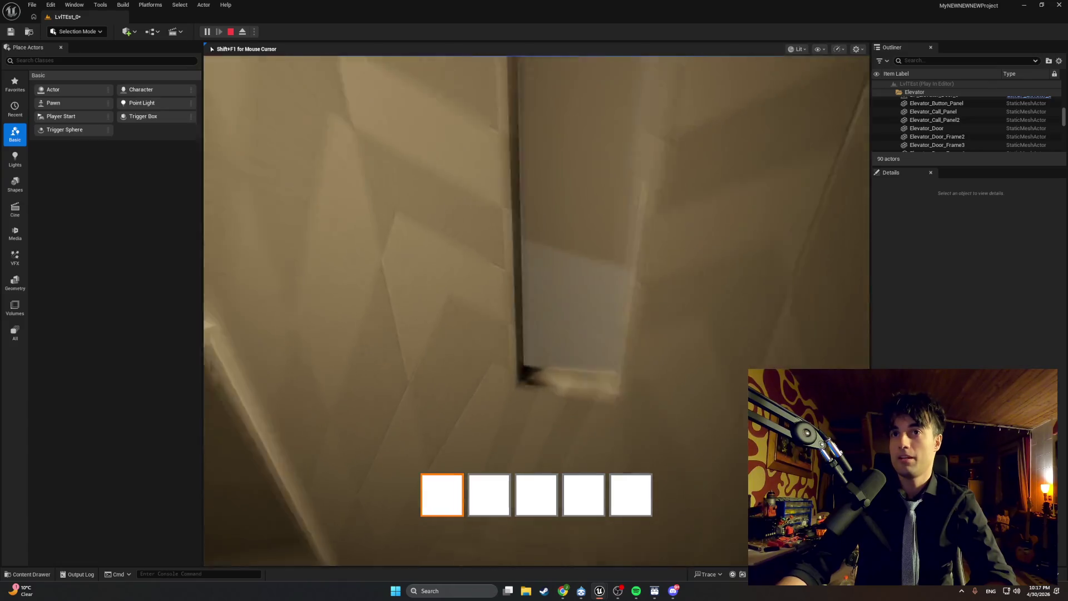
{"action": "key", "text": "e"}
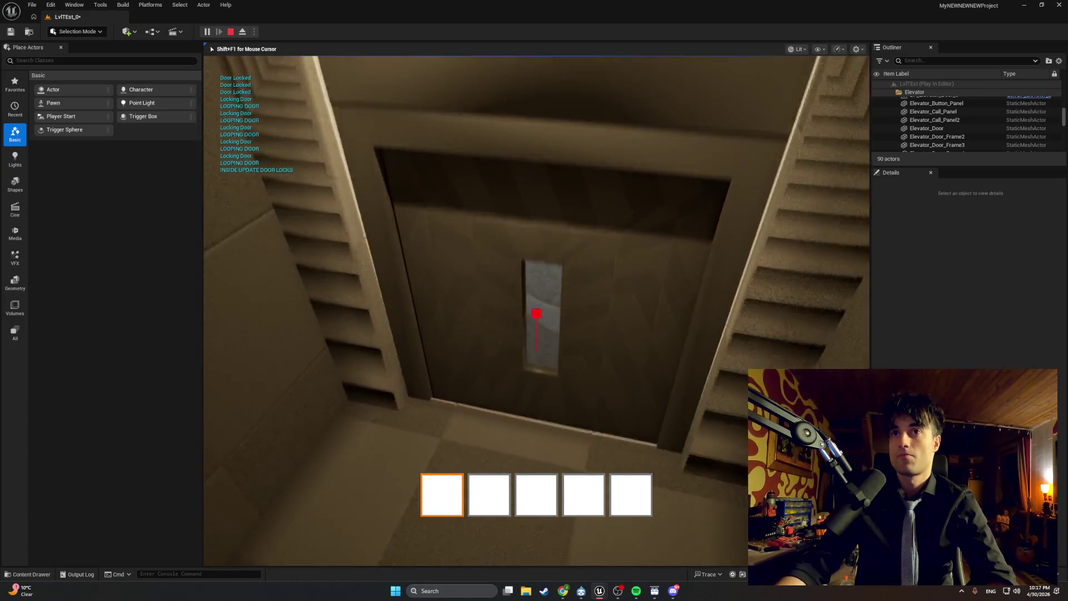
{"action": "key", "text": "e"}
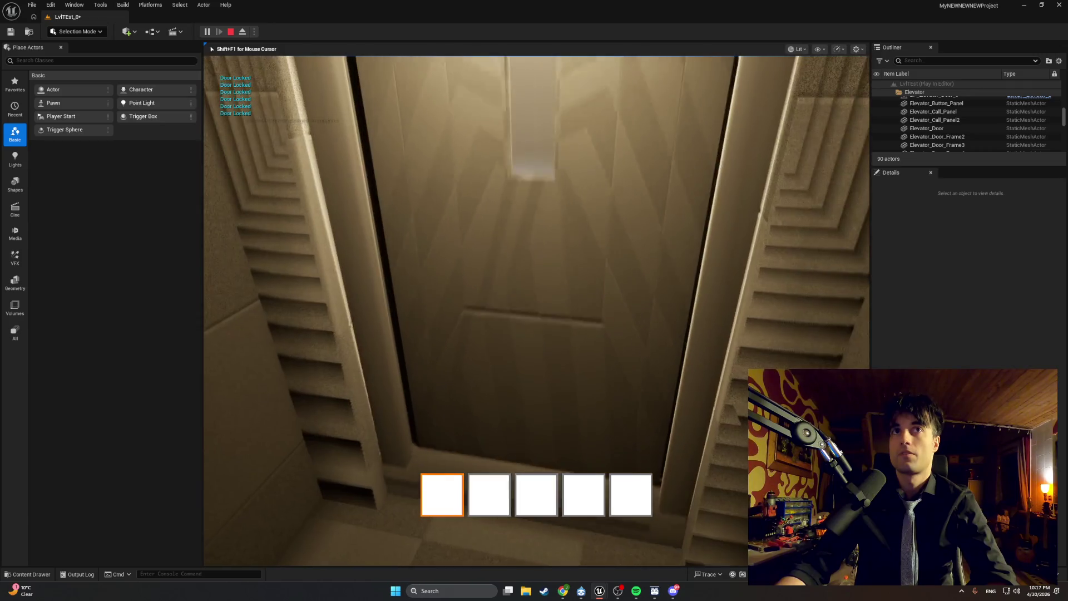
{"action": "key", "text": "Escape"}
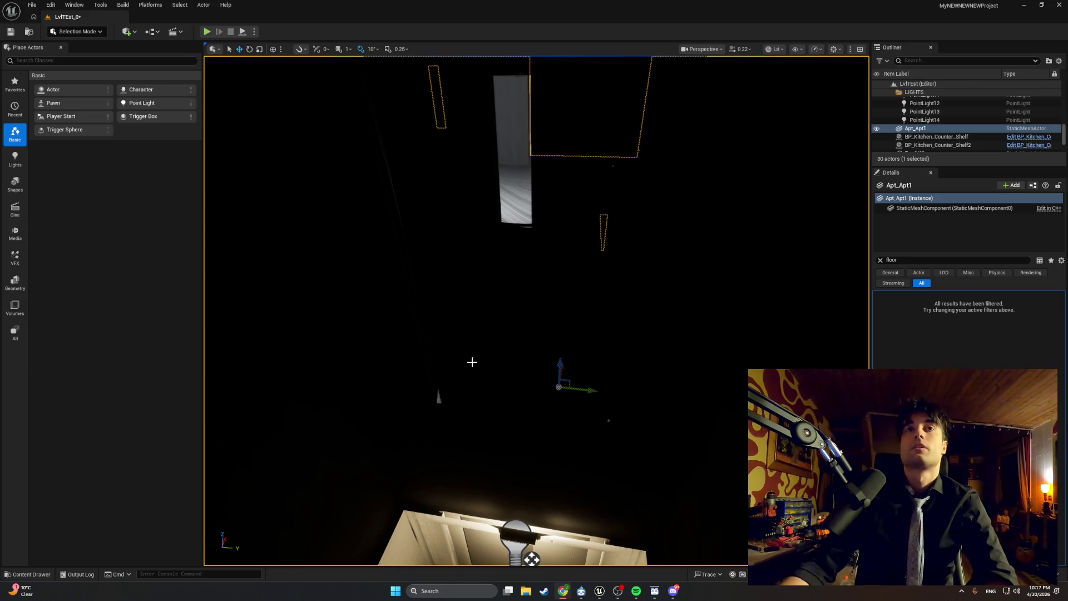
- Bring the Blueprint editor back and show BP_MasterSwingDoor's StopDoorDrag graph
{"action": "mouse_move", "coordinate": [600, 590]}
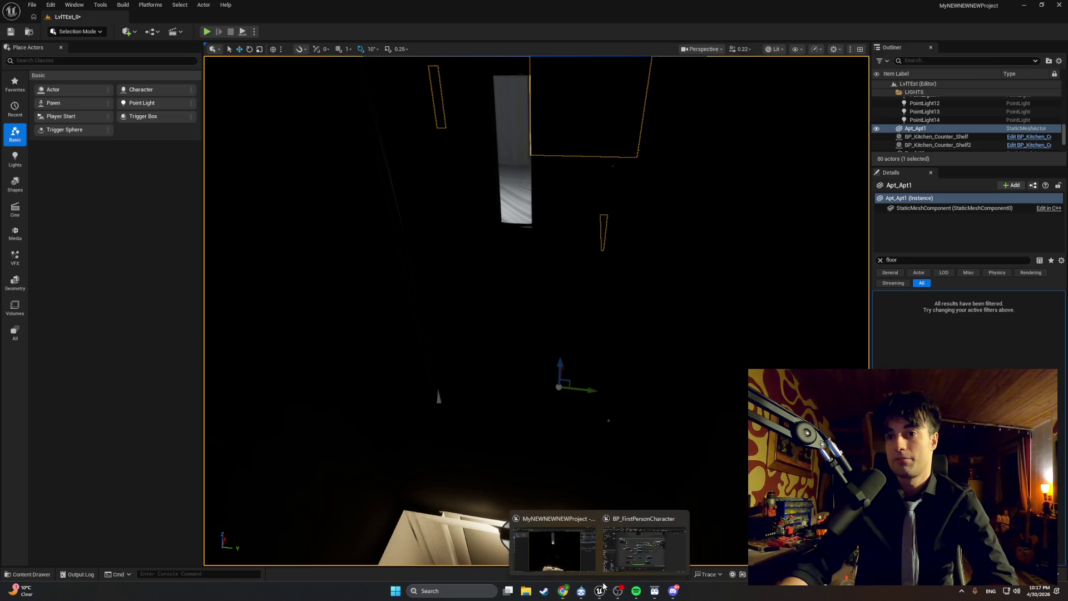
{"action": "left_click", "coordinate": [612, 545]}
{"action": "left_click", "coordinate": [240, 17]}
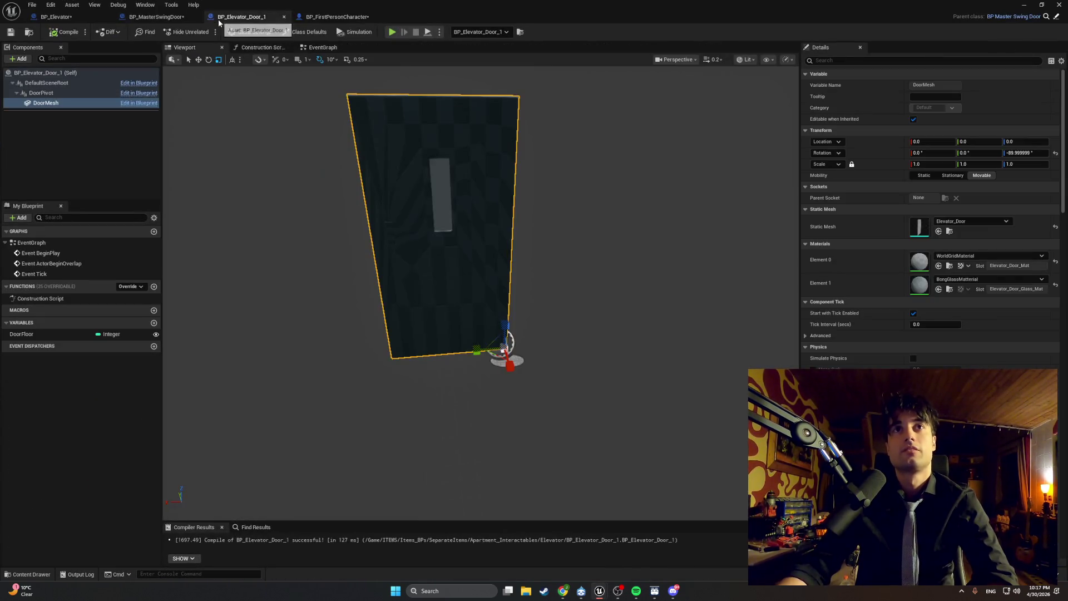
{"action": "left_click", "coordinate": [156, 17]}
{"action": "scroll", "coordinate": [239, 161], "scroll_direction": "down", "scroll_amount": 2}
{"action": "left_click_drag", "start_coordinate": [239, 167], "coordinate": [372, 186]}
{"action": "scroll", "coordinate": [398, 346], "scroll_direction": "up", "scroll_amount": 2}
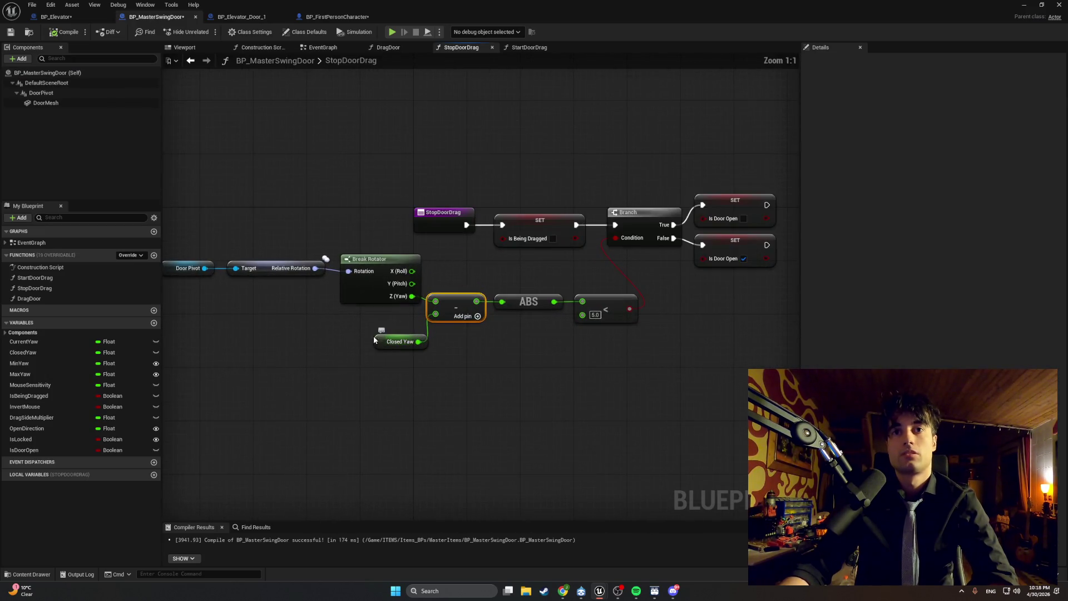
- Delete the Closed Yaw and subtract nodes and wire Break Rotator Z (Yaw) into ABS
{"action": "left_click", "coordinate": [378, 340]}
{"action": "key", "text": "Delete"}
{"action": "left_click", "coordinate": [451, 311]}
{"action": "key", "text": "Delete"}
{"action": "left_click", "coordinate": [499, 304]}
{"action": "left_click_drag", "start_coordinate": [499, 303], "coordinate": [413, 297]}
- Playtest walking into the elevator to check the door stays locked, then open the Content Drawer
{"action": "key", "text": "alt+Tab"}
{"action": "key", "text": "alt+p"}
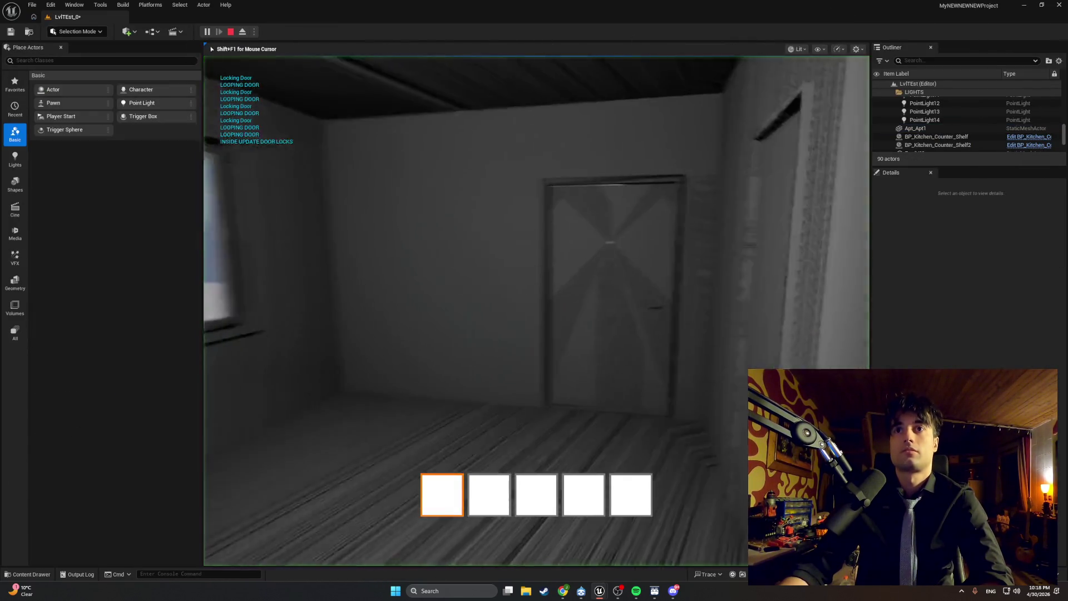
{"action": "key", "text": "w"}
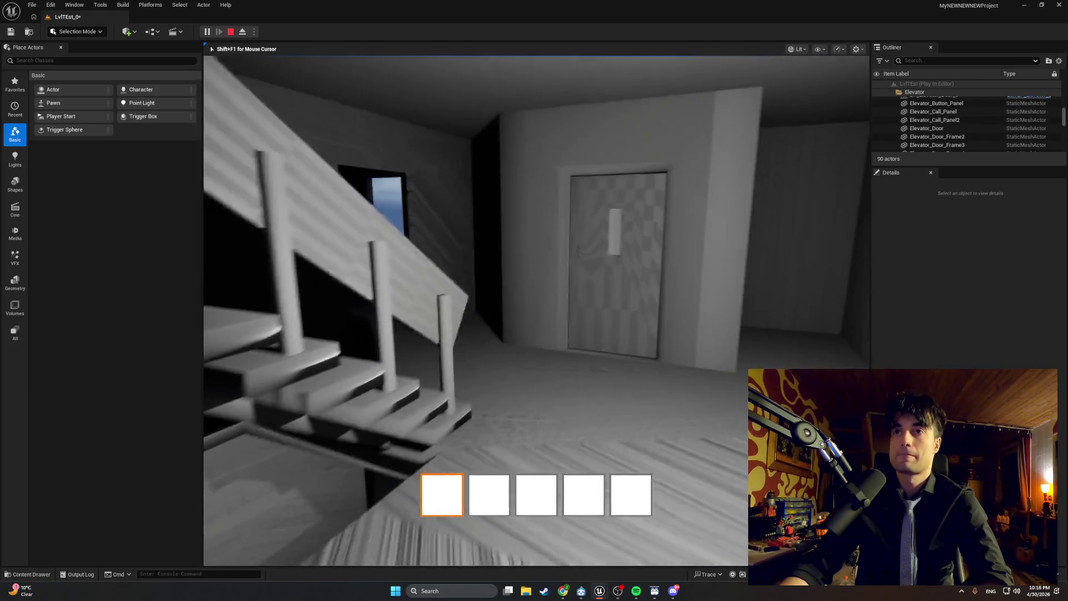
{"action": "key", "text": "e"}
{"action": "key", "text": "e"}
{"action": "key", "text": "s"}
{"action": "key", "text": "w"}
{"action": "key", "text": "e"}
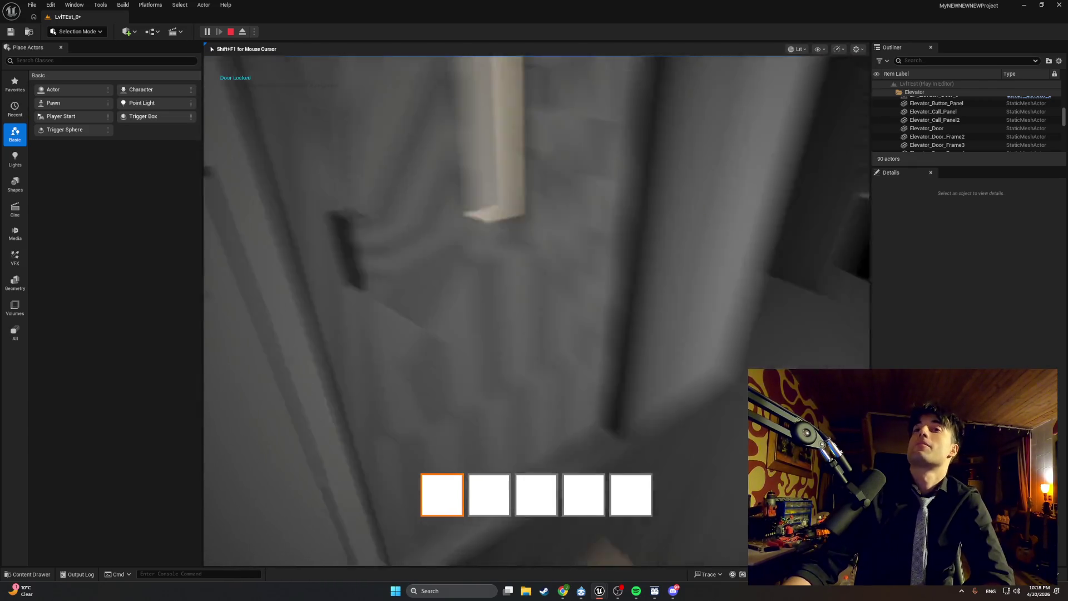
{"action": "key", "text": "w"}
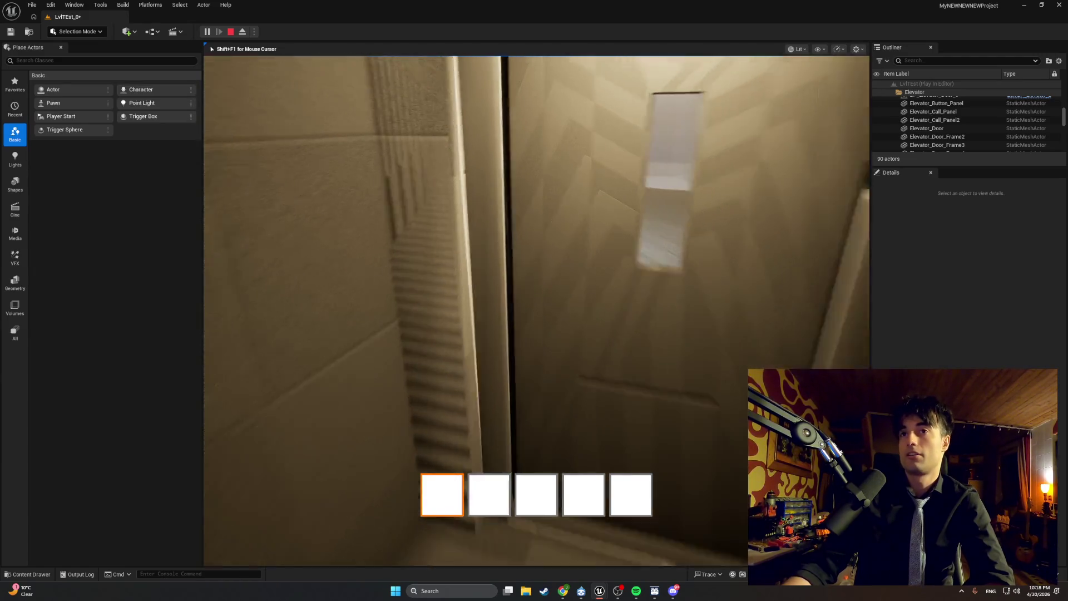
{"action": "key", "text": "w"}
{"action": "key", "text": "e"}
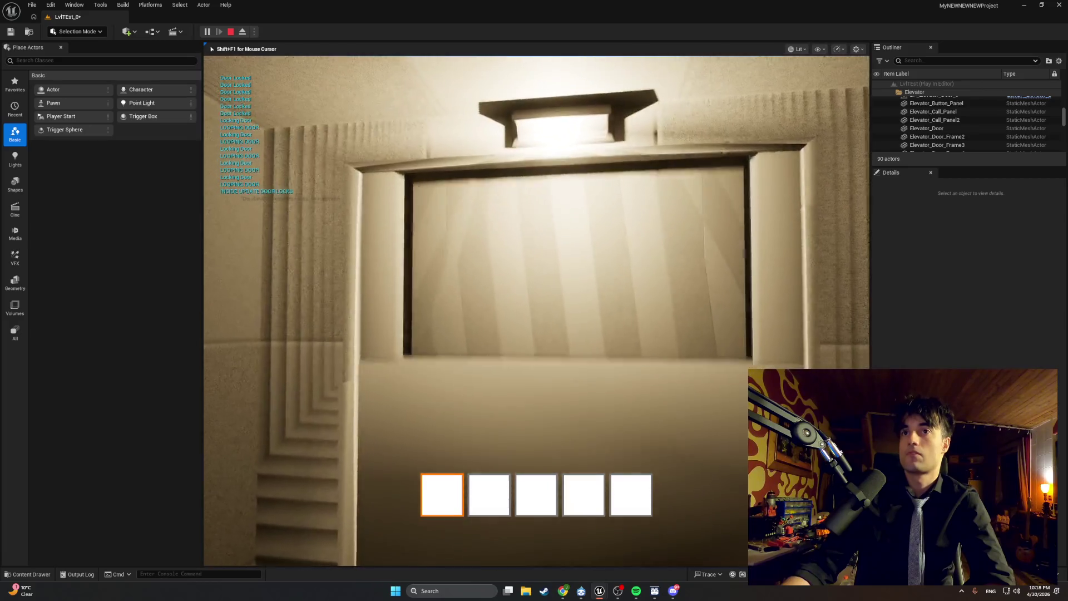
{"action": "key", "text": "Escape"}
{"action": "key", "text": "ctrl+space"}
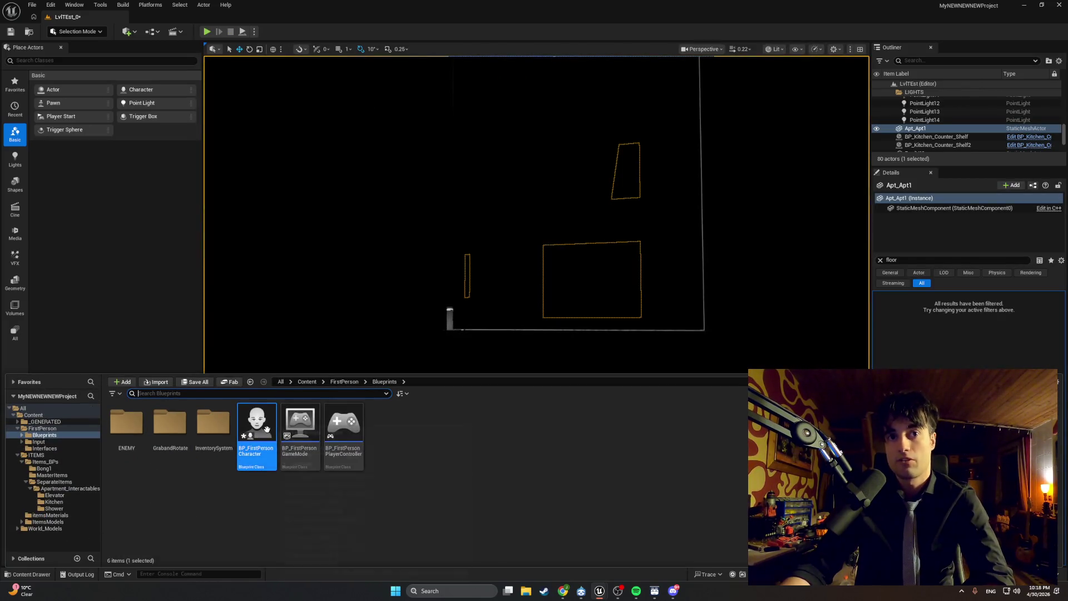
- Review BP_MasterSwingDoor's DragDoor, StopDoorDrag and StartDoorDrag function graphs
{"action": "mouse_move", "coordinate": [599, 591]}
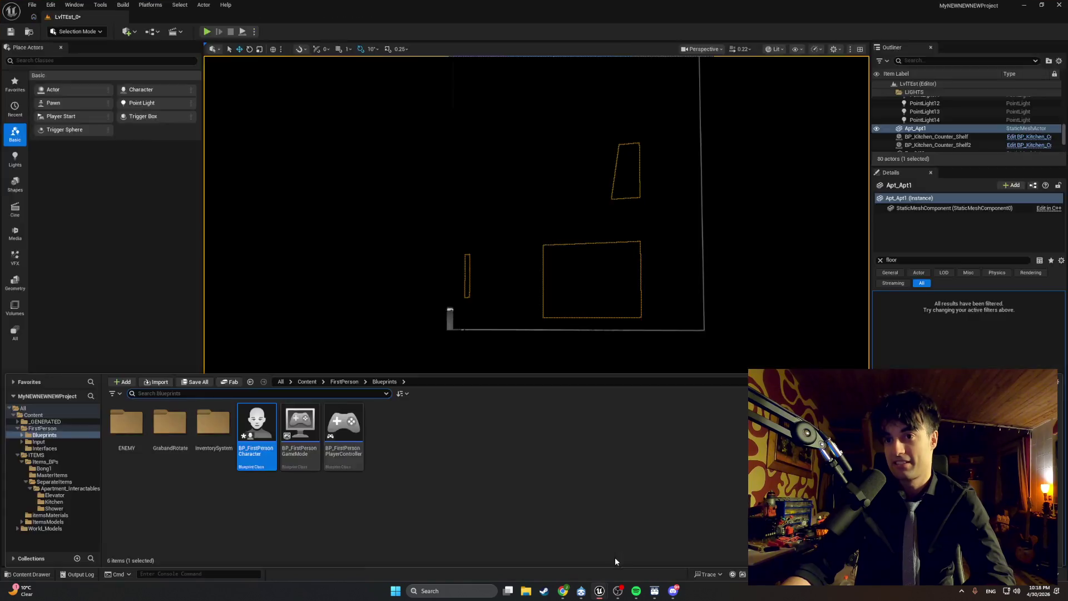
{"action": "left_click", "coordinate": [615, 557]}
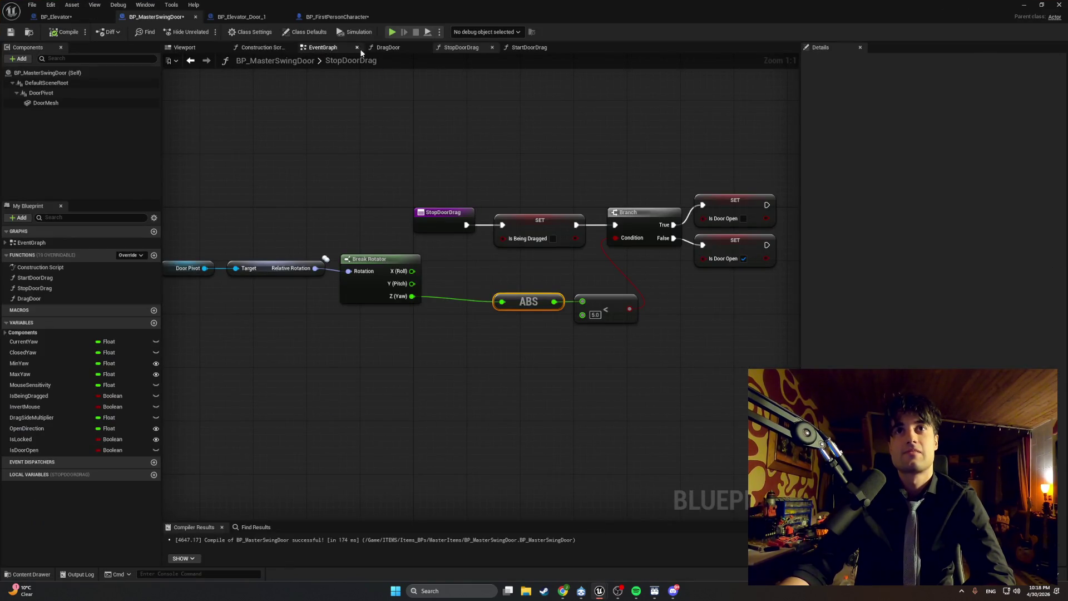
{"action": "left_click", "coordinate": [388, 48]}
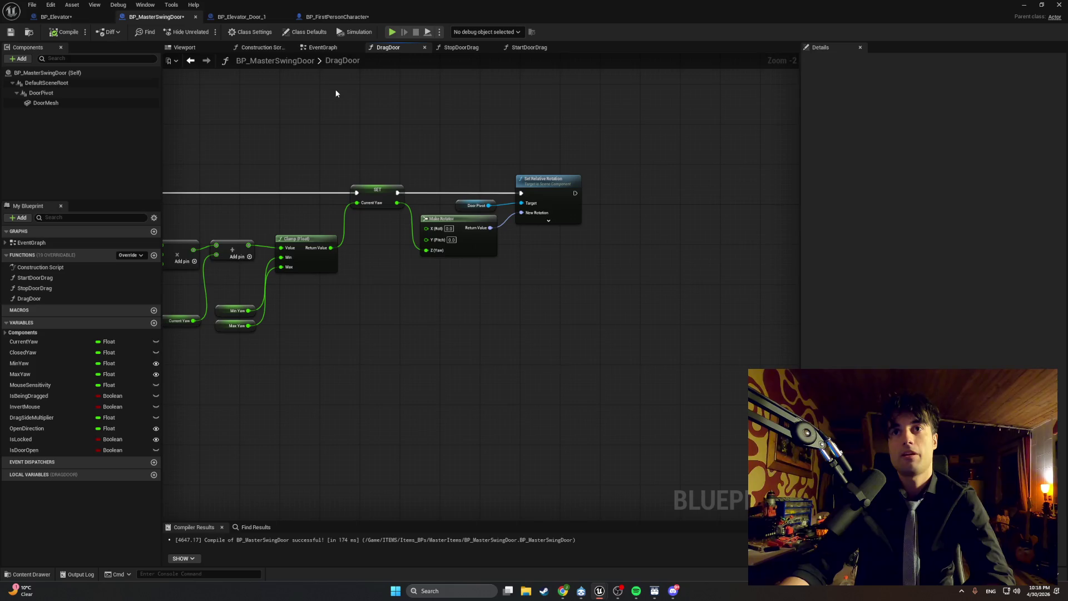
{"action": "left_click", "coordinate": [456, 48]}
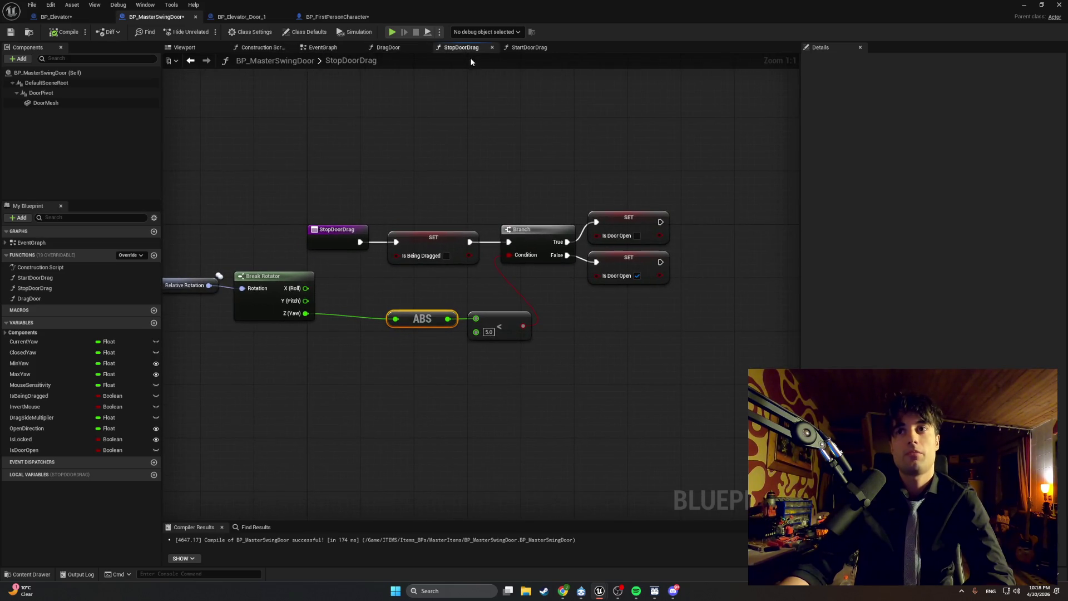
{"action": "left_click", "coordinate": [528, 47]}
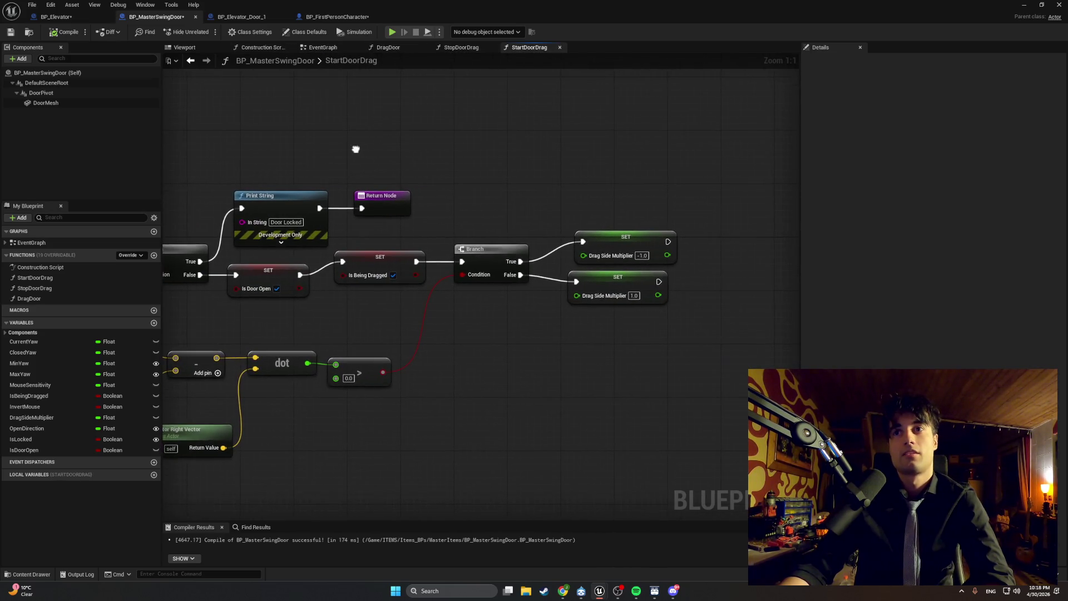
- In UpdateDoorLocks, delete the Is Being Dragged and Is Door Open setters and Locking Door print
{"action": "left_click", "coordinate": [56, 17]}
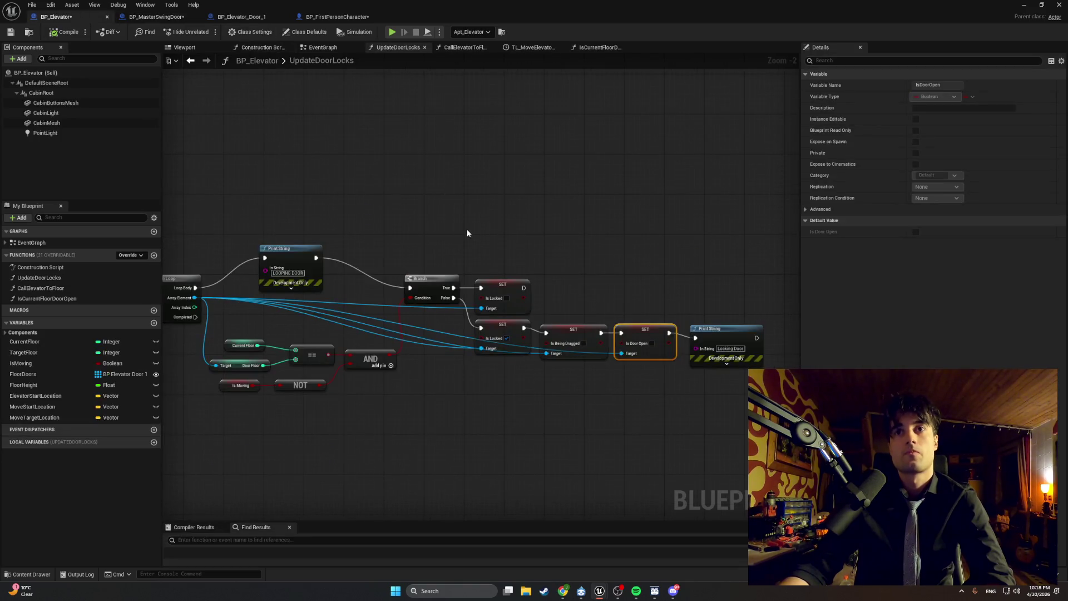
{"action": "scroll", "coordinate": [529, 285], "scroll_direction": "up", "scroll_amount": 2}
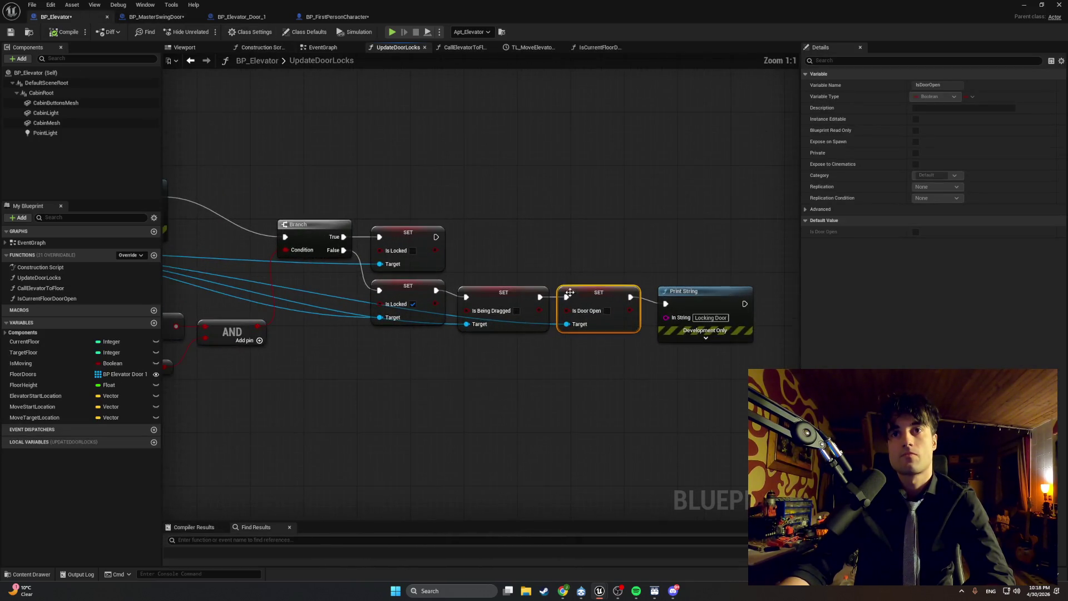
{"action": "mouse_move", "coordinate": [679, 364]}
{"action": "left_mouse_down"}
{"action": "mouse_move", "coordinate": [654, 334]}
{"action": "mouse_move", "coordinate": [442, 247]}
{"action": "left_mouse_up"}
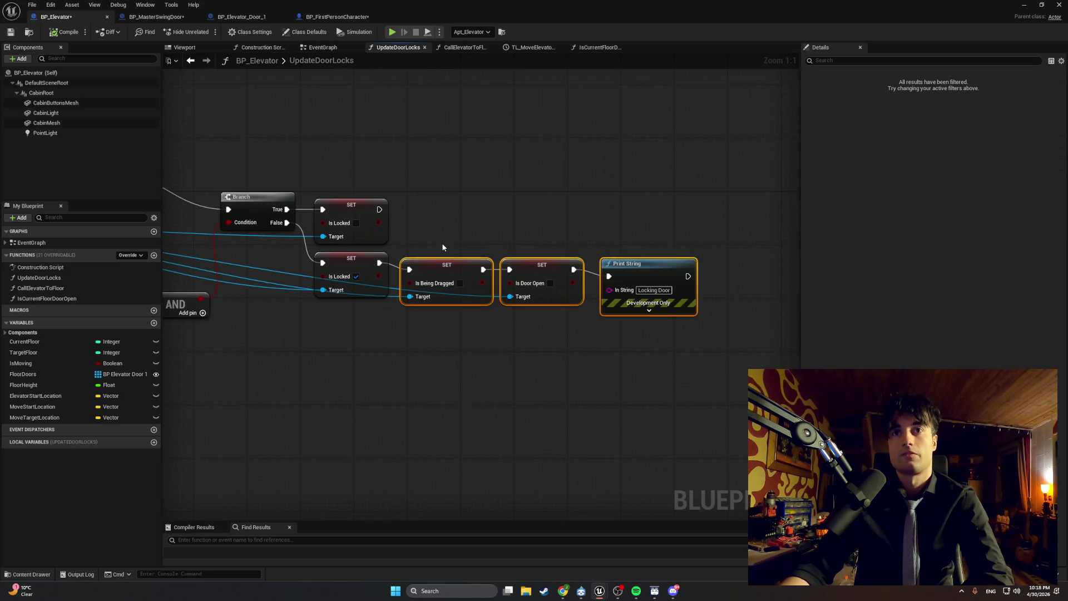
{"action": "key", "text": "Delete"}
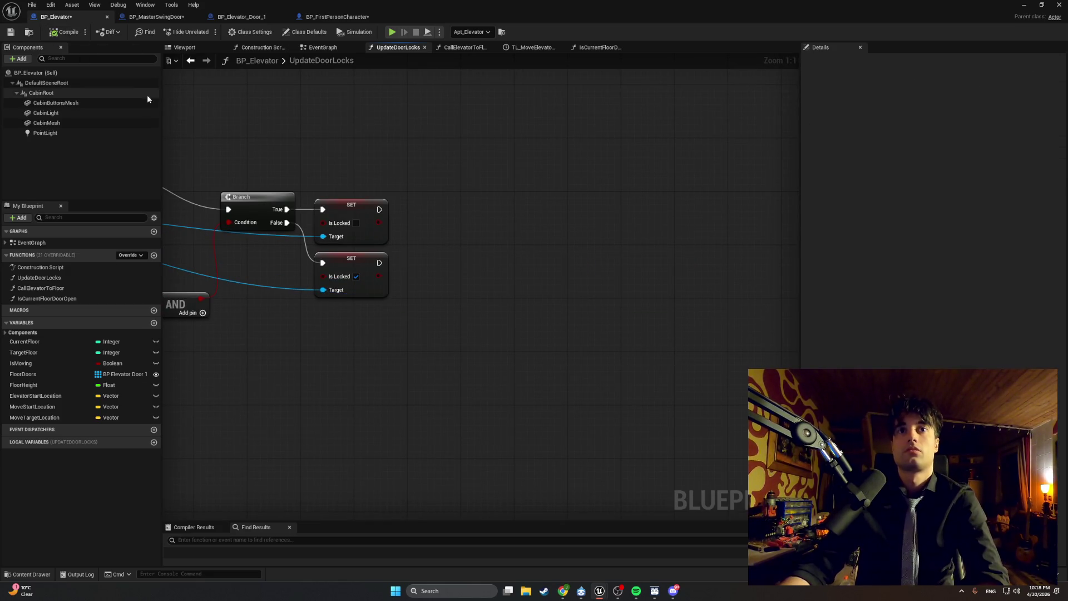
{"action": "left_click", "coordinate": [1024, 5]}
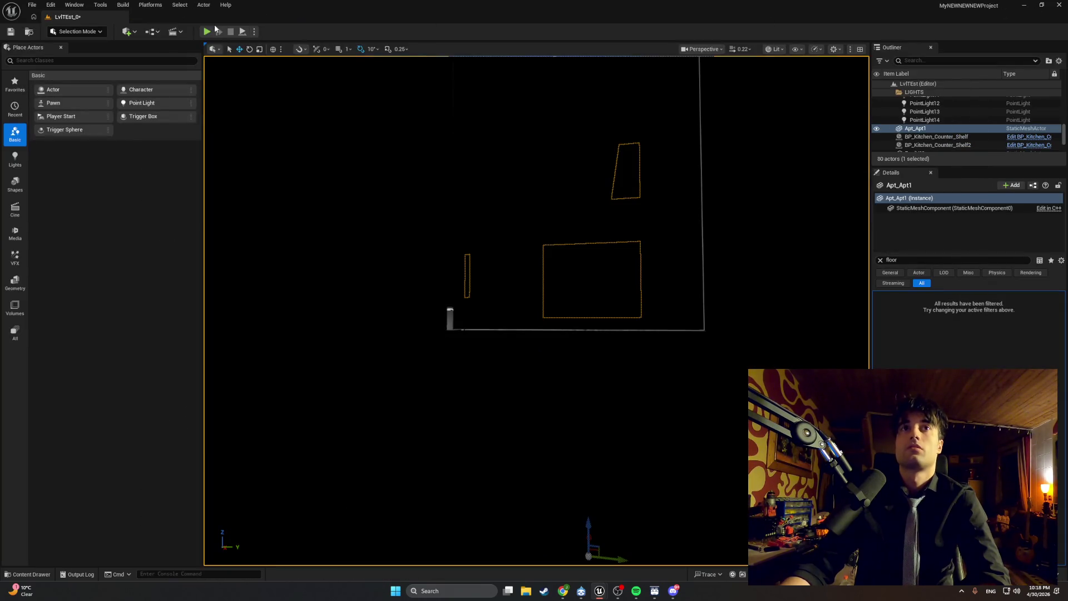
- Playtest again, trying the elevator door from outside and inside, then stop and open the Content Drawer
{"action": "key", "text": "alt+p"}
{"action": "key", "text": "w"}
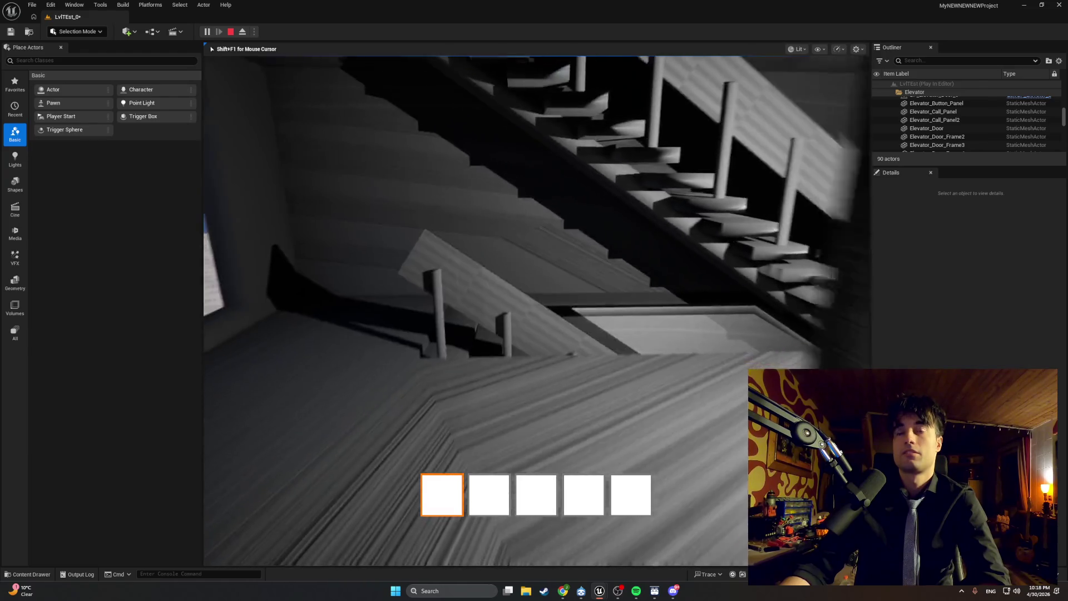
{"action": "mouse_move", "coordinate": [537, 310]}
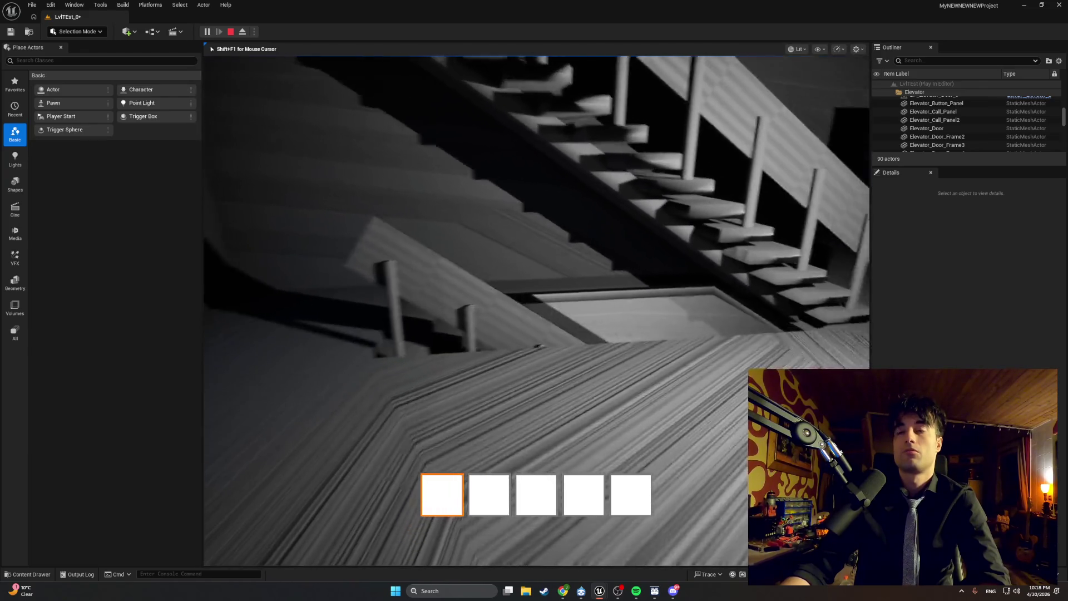
{"action": "key", "text": "w"}
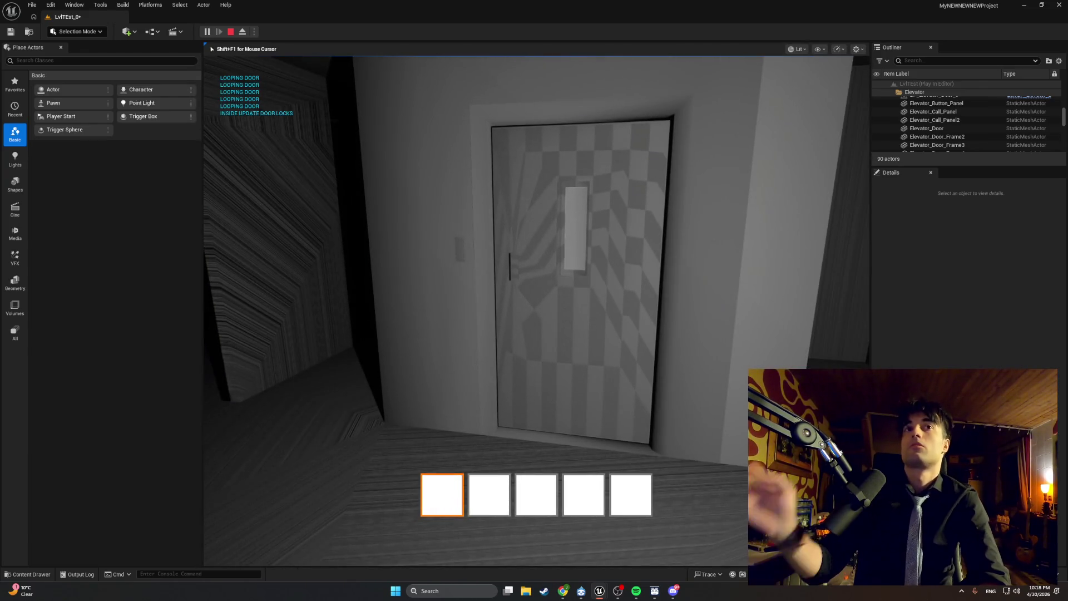
{"action": "key", "text": "w"}
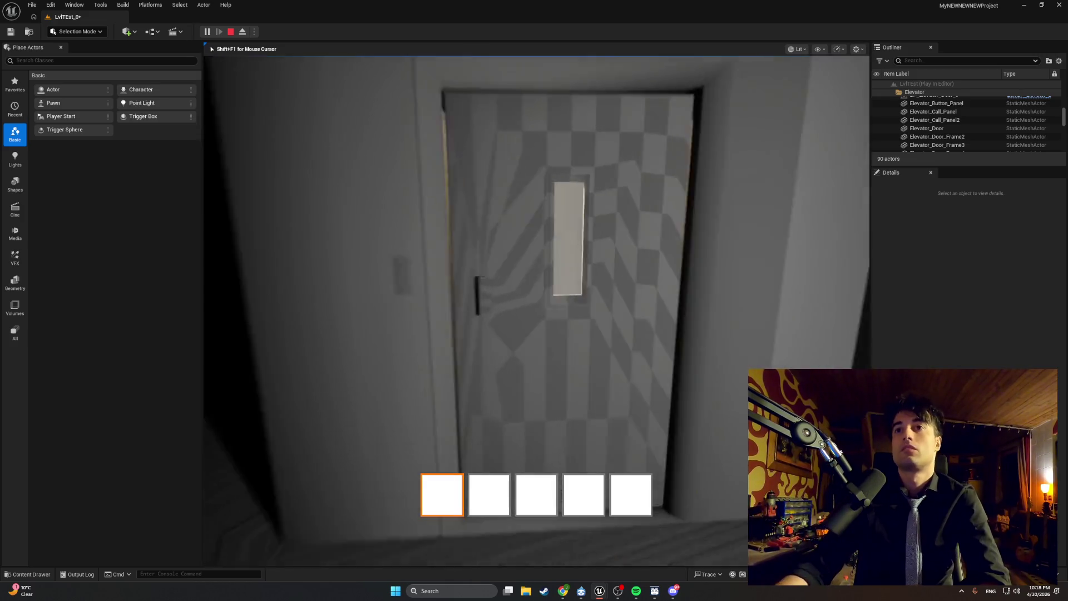
{"action": "key", "text": "e"}
{"action": "key", "text": "w"}
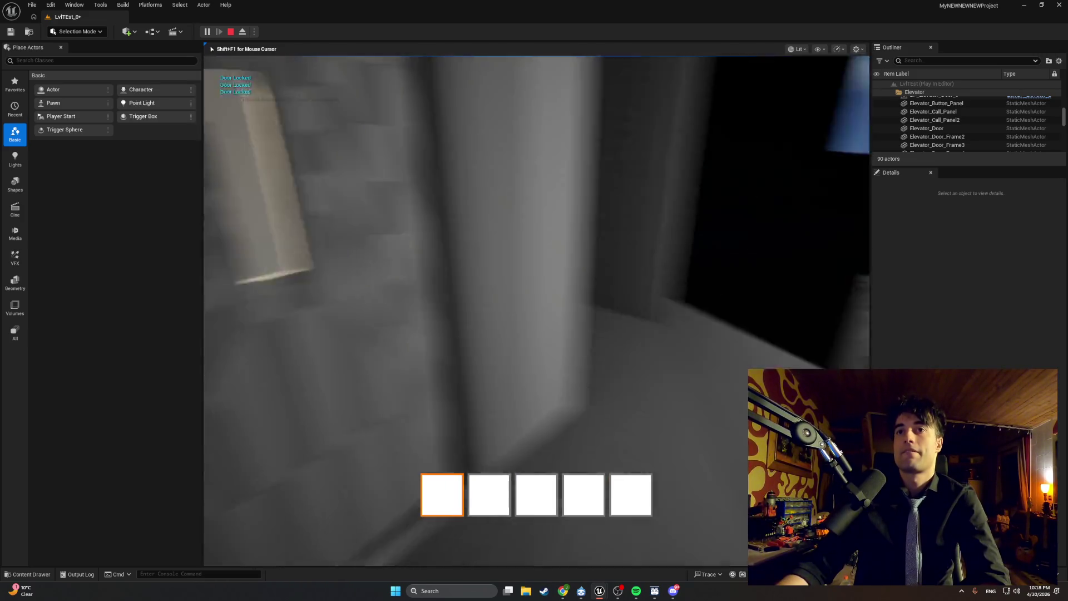
{"action": "key", "text": "w"}
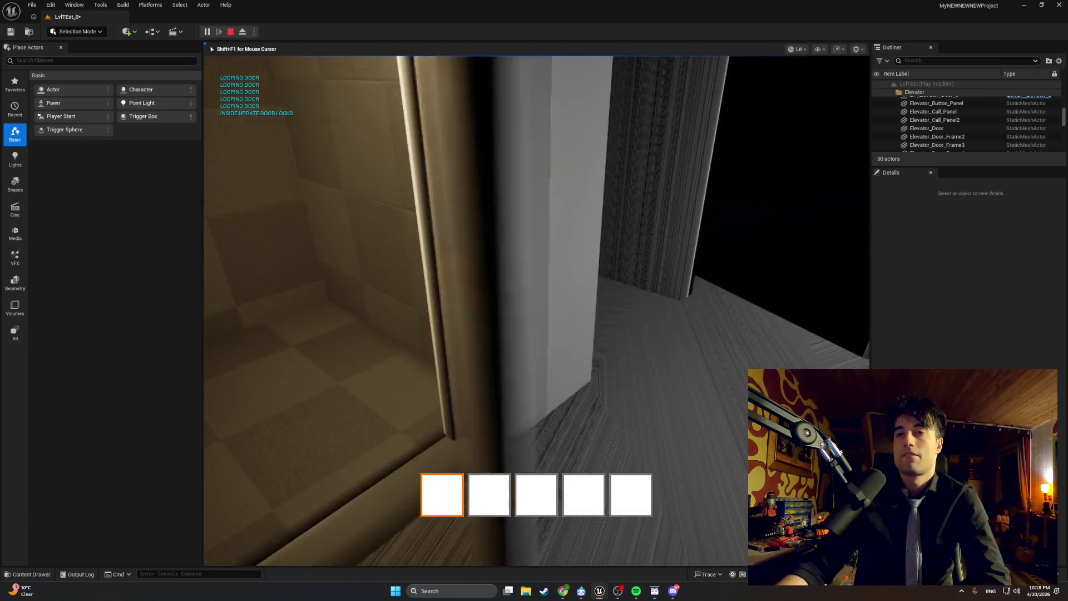
{"action": "key", "text": "w"}
{"action": "key", "text": "e"}
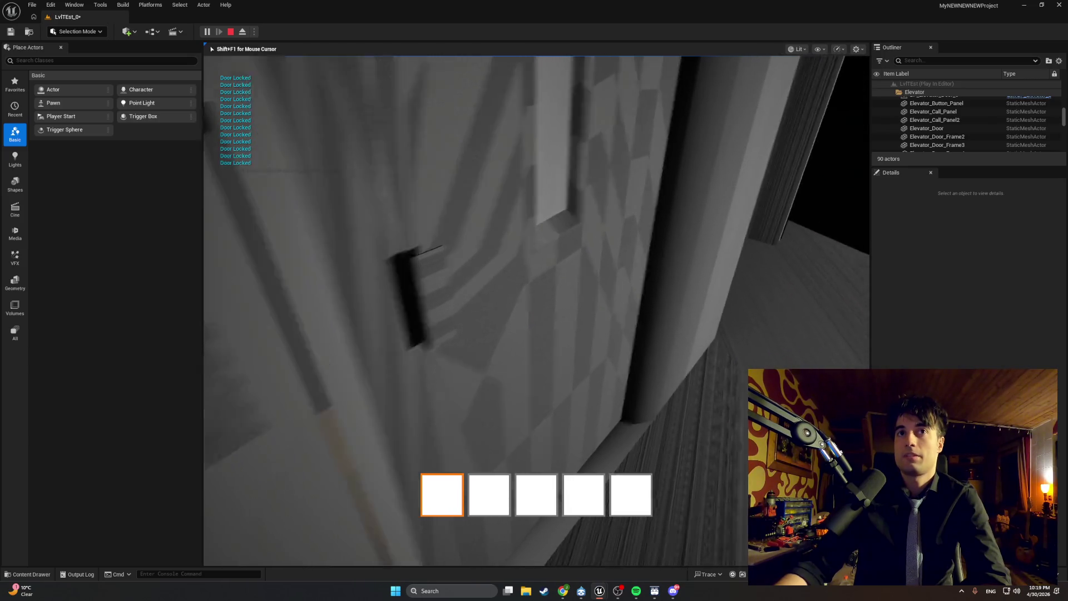
{"action": "key", "text": "s"}
{"action": "key", "text": "Escape"}
{"action": "key", "text": "ctrl+space"}
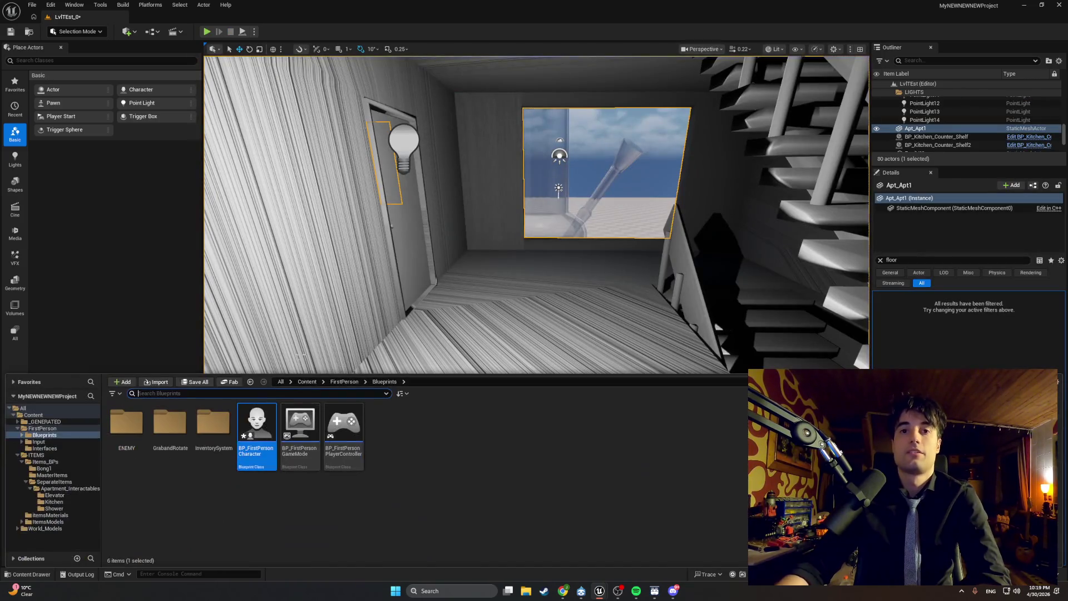
- Delete the LOOPING DOOR print after the For Each Loop, compile BP_Elevator, and view CallElevatorToFloor
{"action": "mouse_move", "coordinate": [600, 590]}
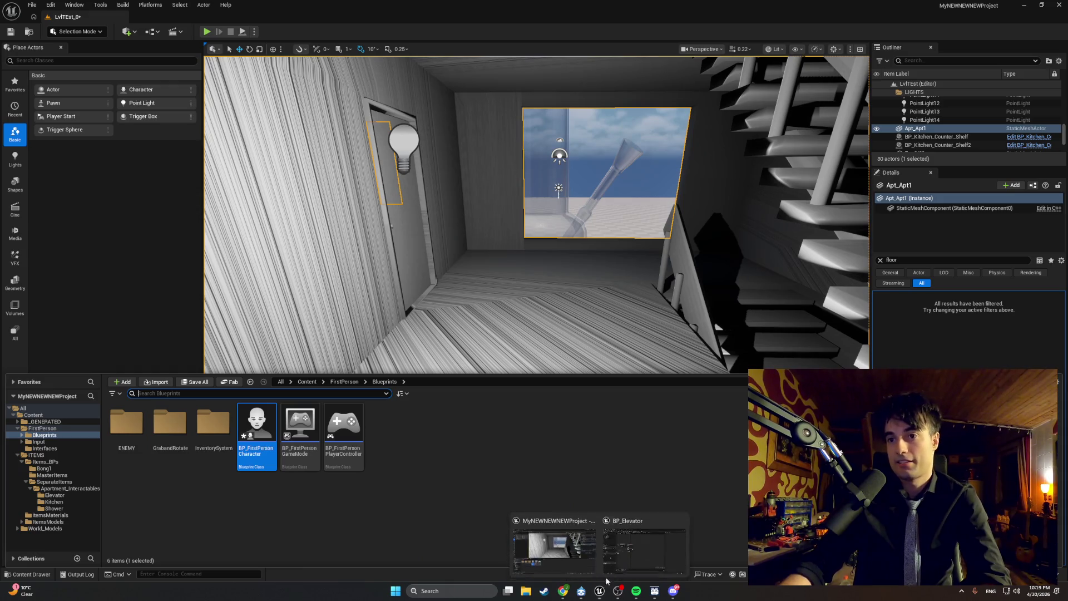
{"action": "left_click", "coordinate": [622, 556]}
{"action": "left_click_drag", "start_coordinate": [469, 362], "coordinate": [580, 320]}
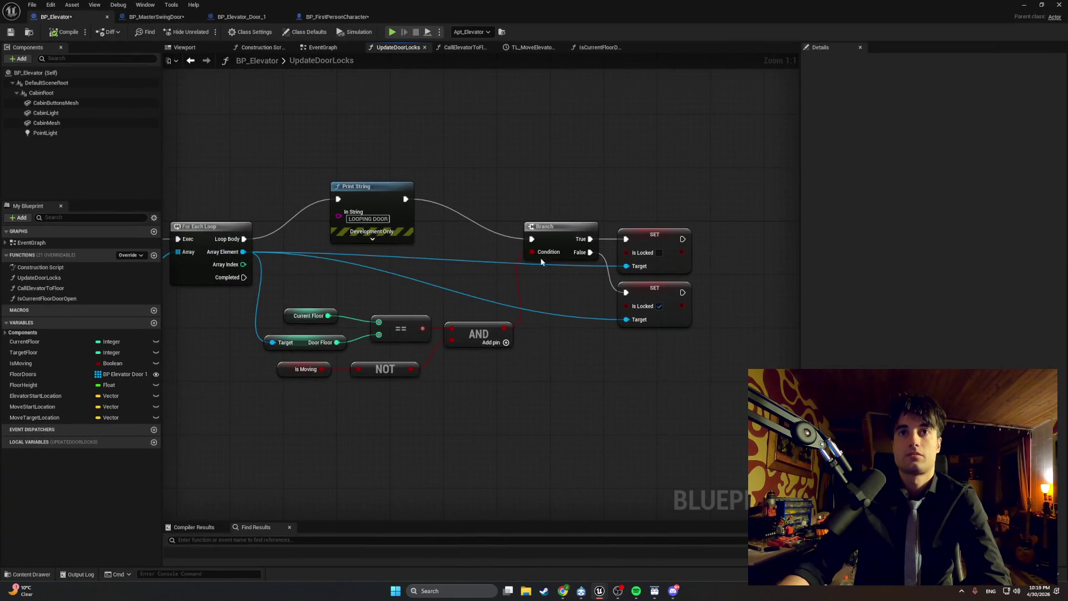
{"action": "mouse_move", "coordinate": [439, 195]}
{"action": "left_mouse_down"}
{"action": "mouse_move", "coordinate": [214, 237]}
{"action": "mouse_move", "coordinate": [382, 259]}
{"action": "mouse_move", "coordinate": [465, 241]}
{"action": "mouse_move", "coordinate": [559, 246]}
{"action": "mouse_move", "coordinate": [524, 225]}
{"action": "mouse_move", "coordinate": [621, 254]}
{"action": "mouse_move", "coordinate": [348, 242]}
{"action": "left_mouse_up"}
{"action": "key", "text": "Delete"}
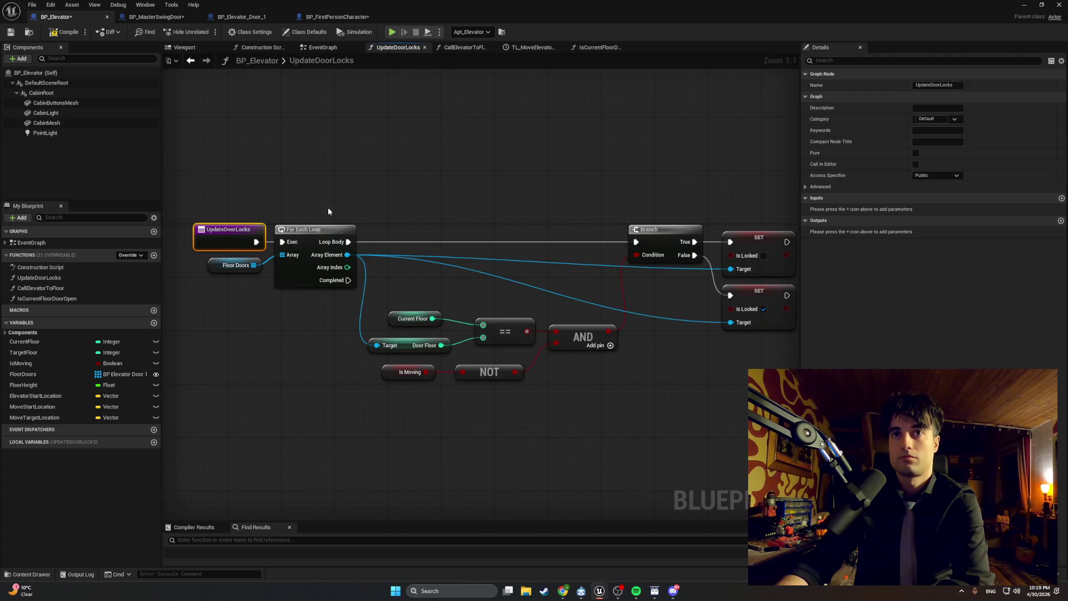
{"action": "left_click", "coordinate": [62, 31]}
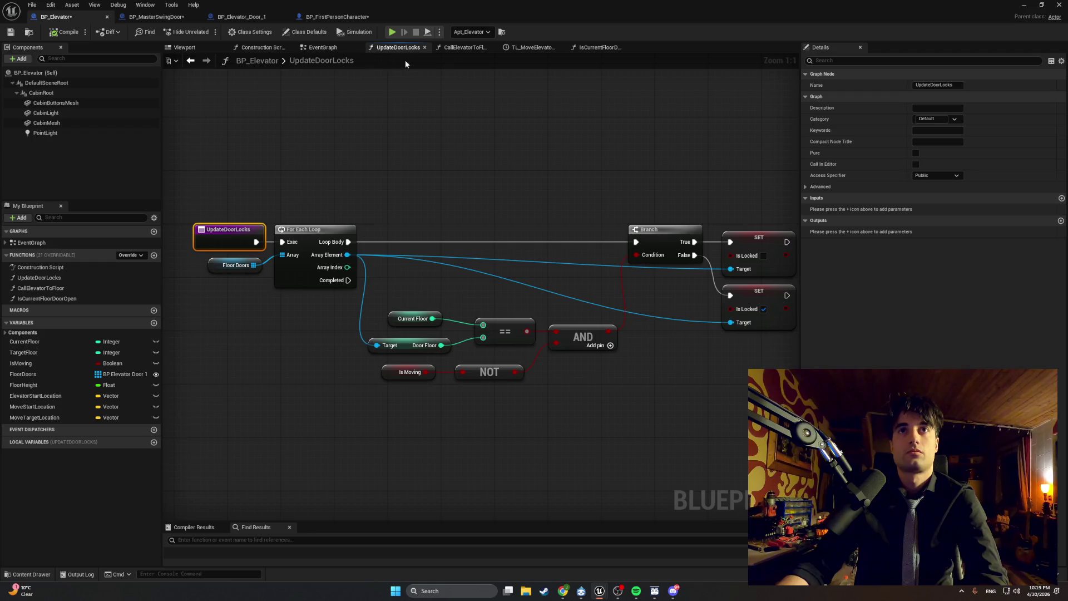
{"action": "left_click", "coordinate": [462, 48]}
{"action": "mouse_move", "coordinate": [391, 114]}
{"action": "left_mouse_down"}
{"action": "mouse_move", "coordinate": [410, 229]}
{"action": "mouse_move", "coordinate": [391, 184]}
{"action": "mouse_move", "coordinate": [405, 186]}
{"action": "left_mouse_up"}
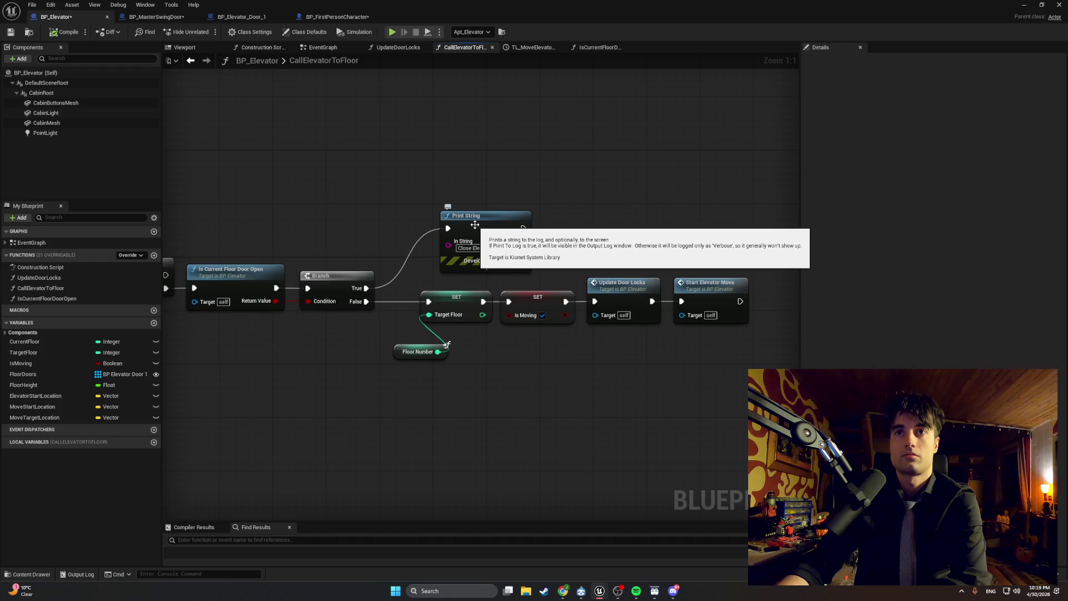
- Open the TL_MoveElevator timeline and zoom into its MoveAlpha curve, length 5.00
{"action": "mouse_move", "coordinate": [475, 224]}
{"action": "left_mouse_down"}
{"action": "mouse_move", "coordinate": [410, 195]}
{"action": "mouse_move", "coordinate": [468, 183]}
{"action": "mouse_move", "coordinate": [454, 189]}
{"action": "left_mouse_up"}
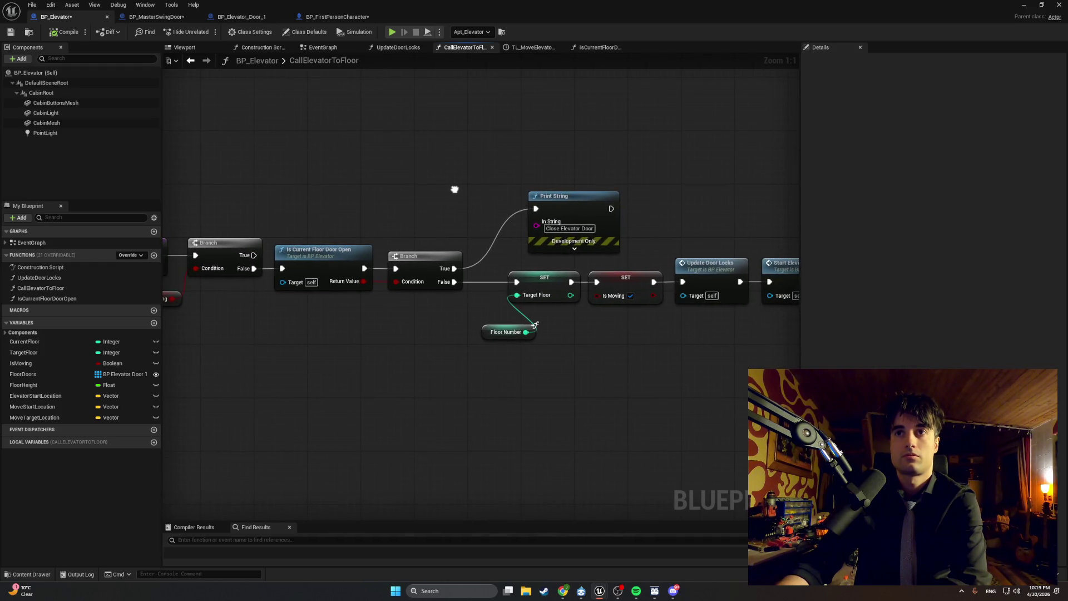
{"action": "left_click", "coordinate": [526, 49]}
{"action": "scroll", "coordinate": [317, 179], "scroll_direction": "up", "scroll_amount": 4}
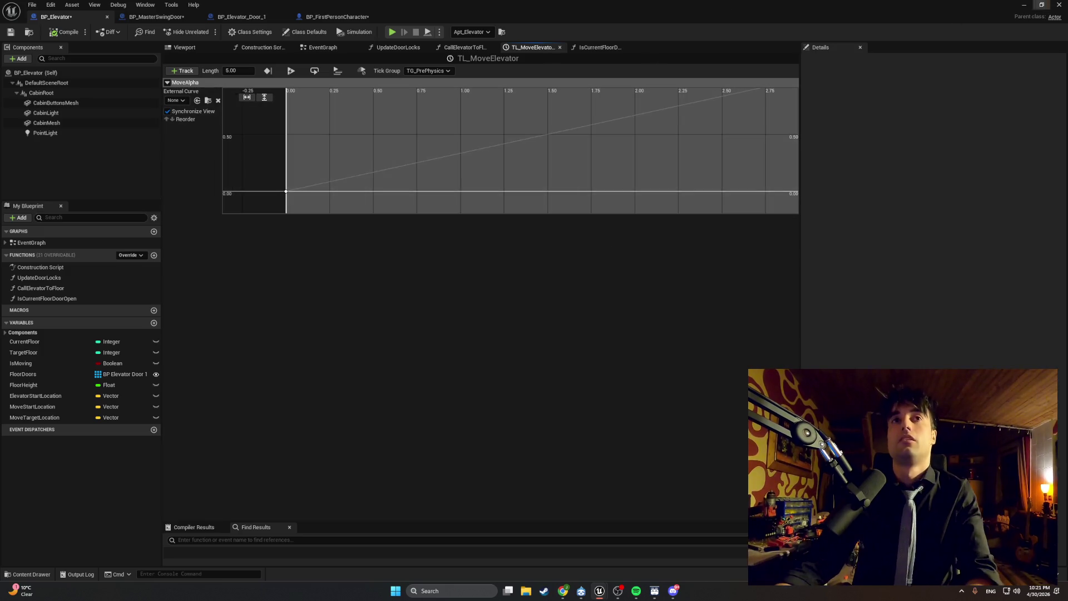
- In the level editor, fly the viewport camera past the stairs to face the hallway and door
{"action": "left_click", "coordinate": [1024, 5]}
{"action": "left_click_drag", "start_coordinate": [289, 220], "coordinate": [289, 219]}
{"action": "left_click_drag", "start_coordinate": [633, 246], "coordinate": [632, 246]}
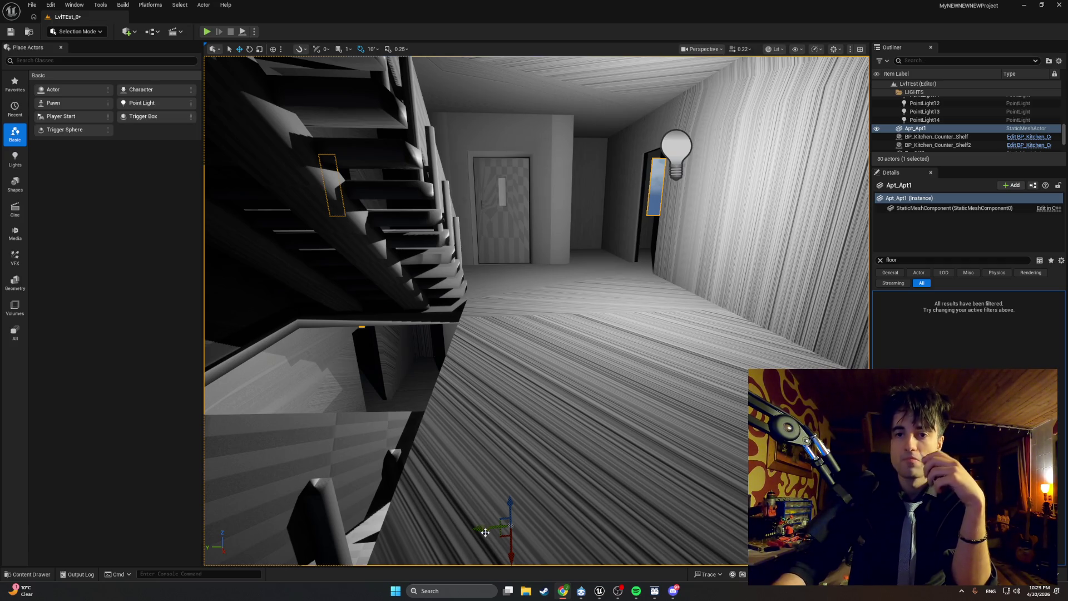
- Bring the BP_Elevator editor to the front and show the CallElevatorToFloor graph, panned left
{"action": "mouse_move", "coordinate": [600, 591]}
{"action": "left_click", "coordinate": [611, 535]}
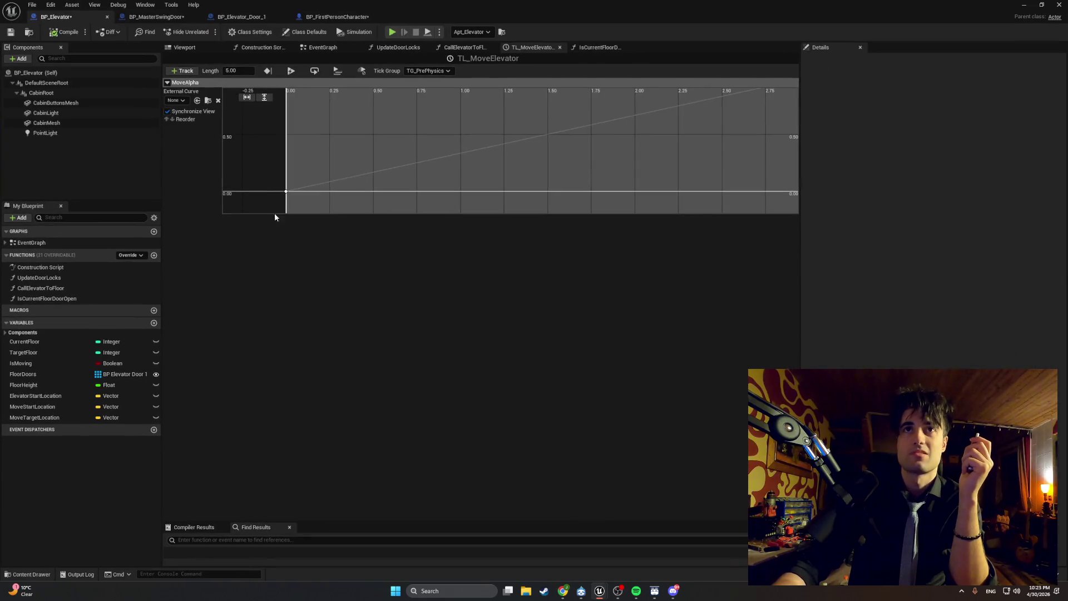
{"action": "left_click", "coordinate": [452, 50]}
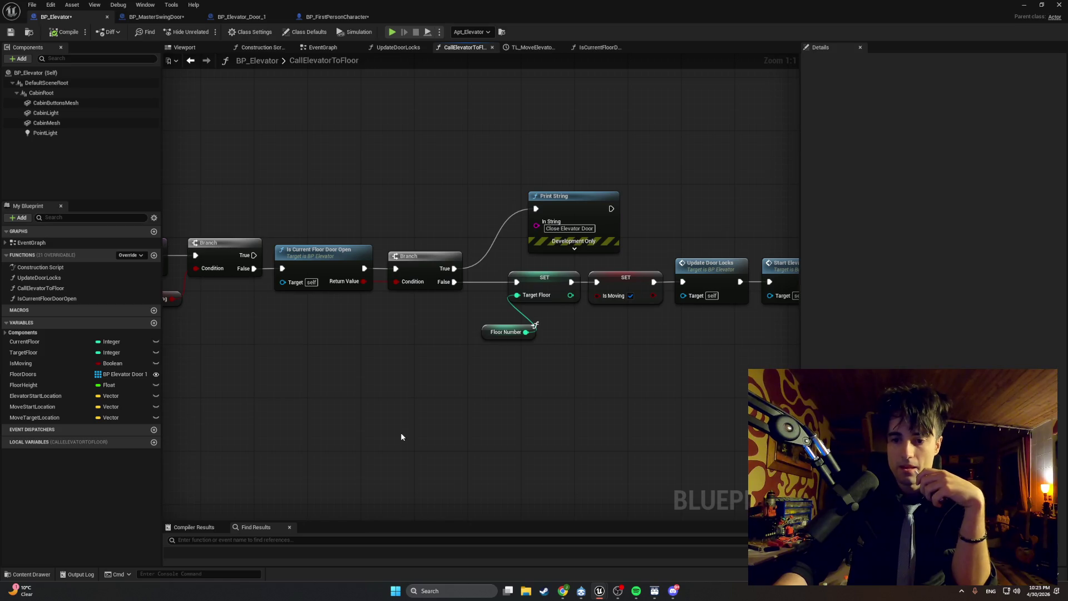
{"action": "left_click_drag", "start_coordinate": [392, 390], "coordinate": [163, 352]}
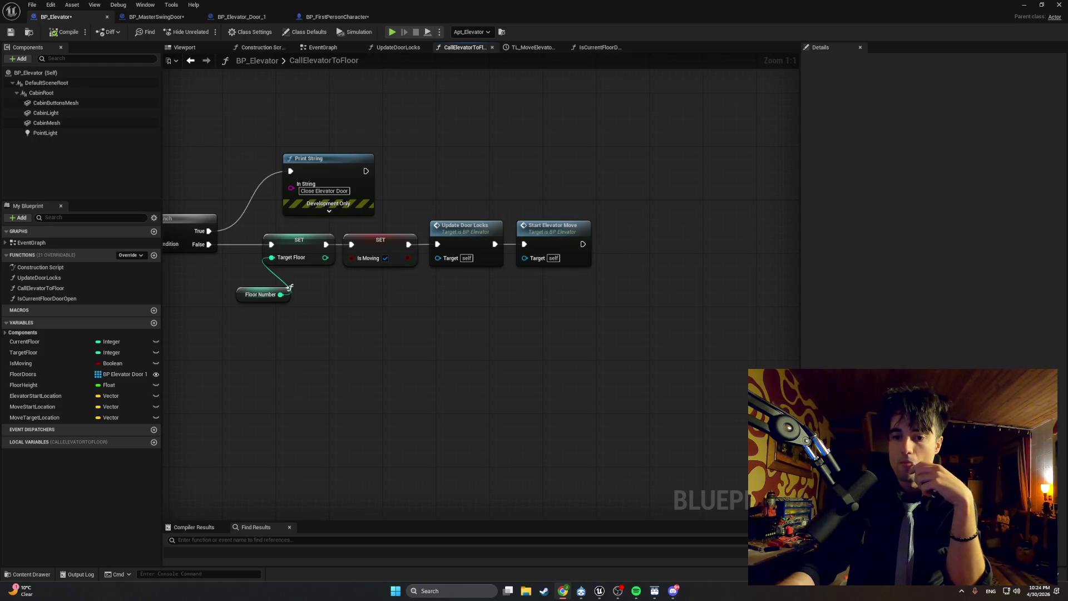
- Add a TargetFloor getter and a Subtract node fed by it
{"action": "left_click", "coordinate": [441, 448]}
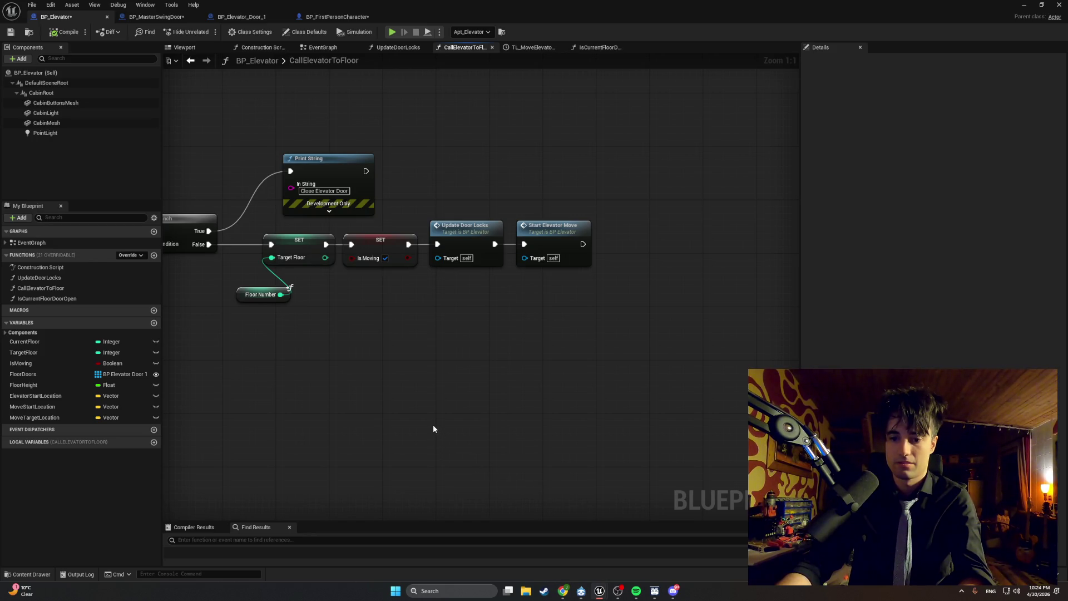
{"action": "right_click", "coordinate": [428, 411]}
{"action": "type", "text": "target"}
{"action": "left_click", "coordinate": [392, 408]}
{"action": "mouse_move", "coordinate": [48, 350]}
{"action": "left_mouse_down"}
{"action": "mouse_move", "coordinate": [245, 345]}
{"action": "mouse_move", "coordinate": [433, 363]}
{"action": "mouse_move", "coordinate": [536, 355]}
{"action": "left_mouse_up"}
{"action": "left_click", "coordinate": [437, 368]}
{"action": "type", "text": "sub"}
{"action": "key", "text": "Return"}
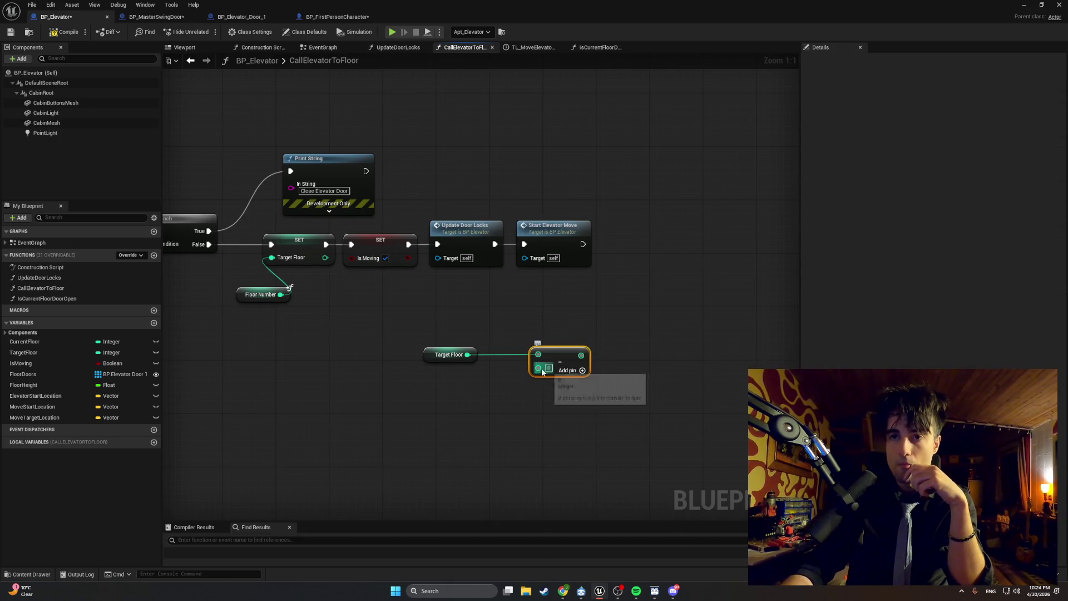
- Wire a CurrentFloor getter into the Subtract node's second input and group the three nodes
{"action": "mouse_move", "coordinate": [58, 346]}
{"action": "left_mouse_down"}
{"action": "mouse_move", "coordinate": [375, 351]}
{"action": "mouse_move", "coordinate": [405, 384]}
{"action": "mouse_move", "coordinate": [538, 368]}
{"action": "left_mouse_up"}
{"action": "left_click", "coordinate": [424, 400]}
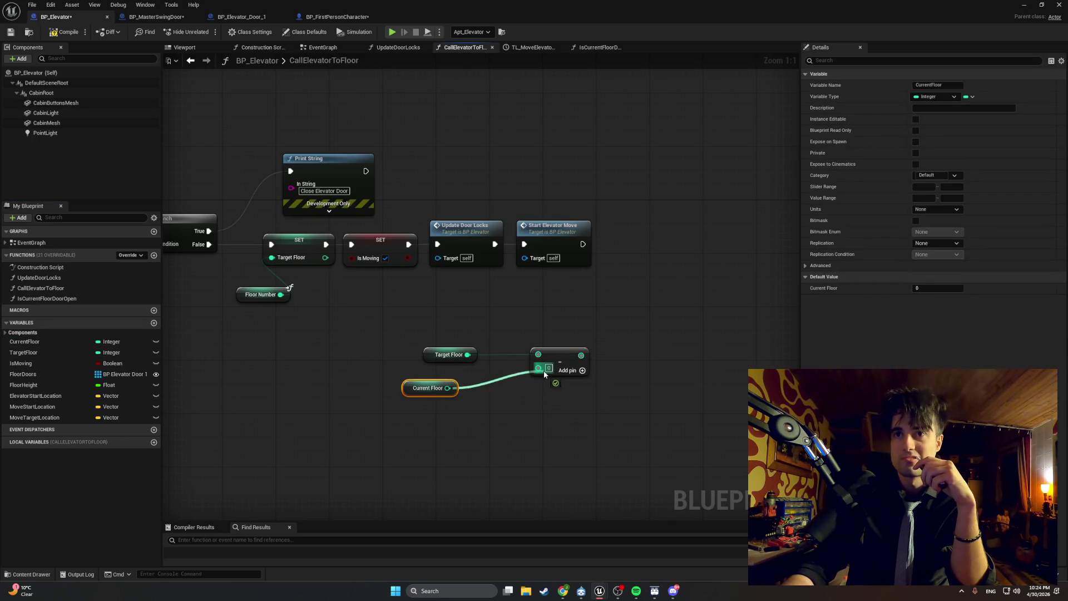
{"action": "left_click_drag", "start_coordinate": [409, 392], "coordinate": [429, 374]}
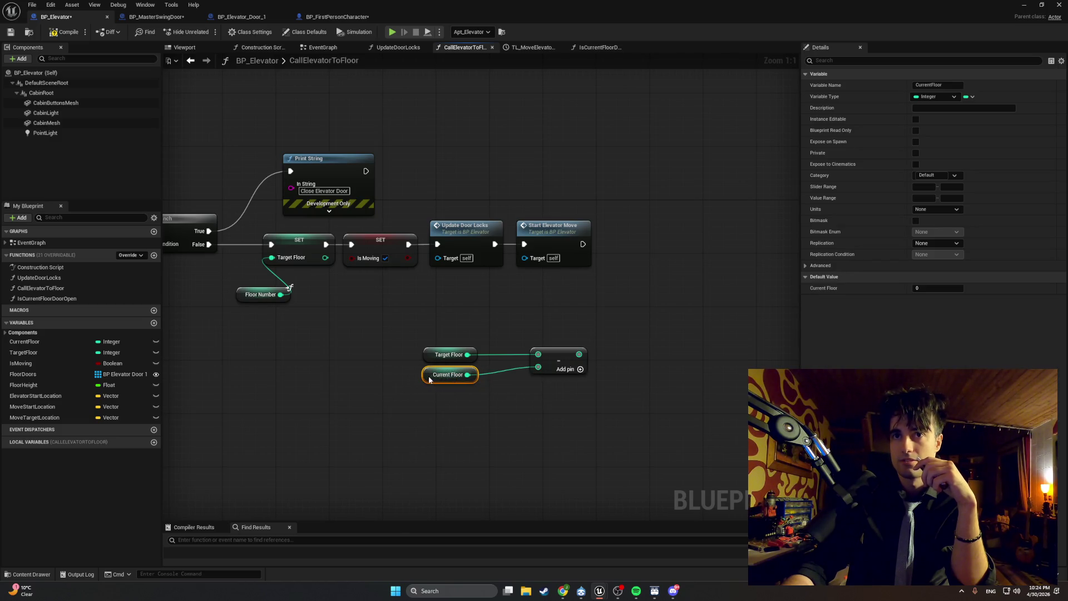
{"action": "left_click", "coordinate": [521, 351]}
{"action": "left_click_drag", "start_coordinate": [552, 352], "coordinate": [513, 353]}
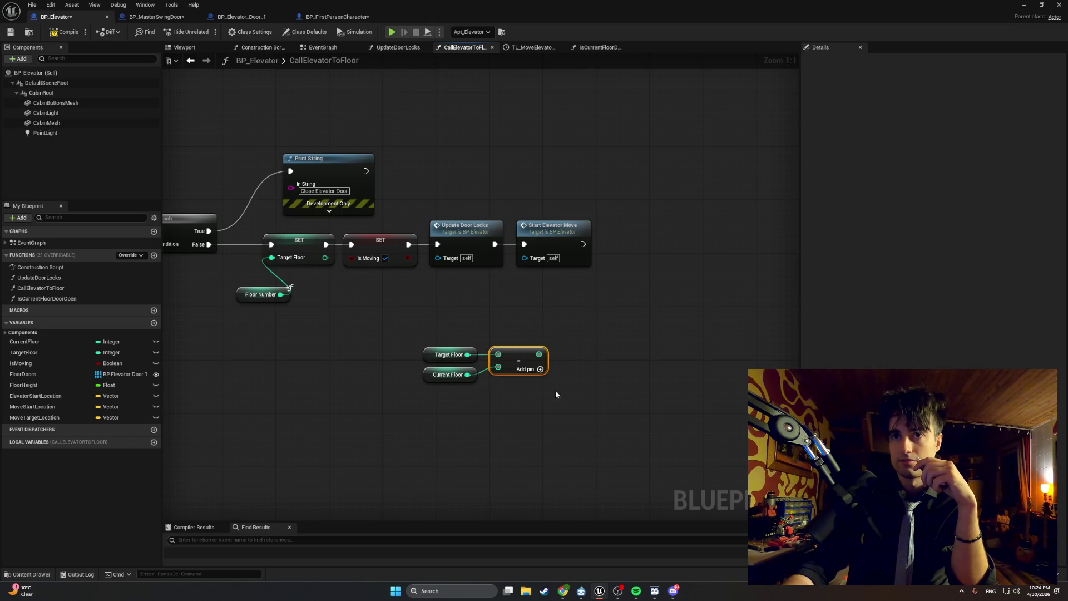
{"action": "left_click_drag", "start_coordinate": [561, 395], "coordinate": [400, 344]}
{"action": "left_click_drag", "start_coordinate": [510, 357], "coordinate": [476, 310]}
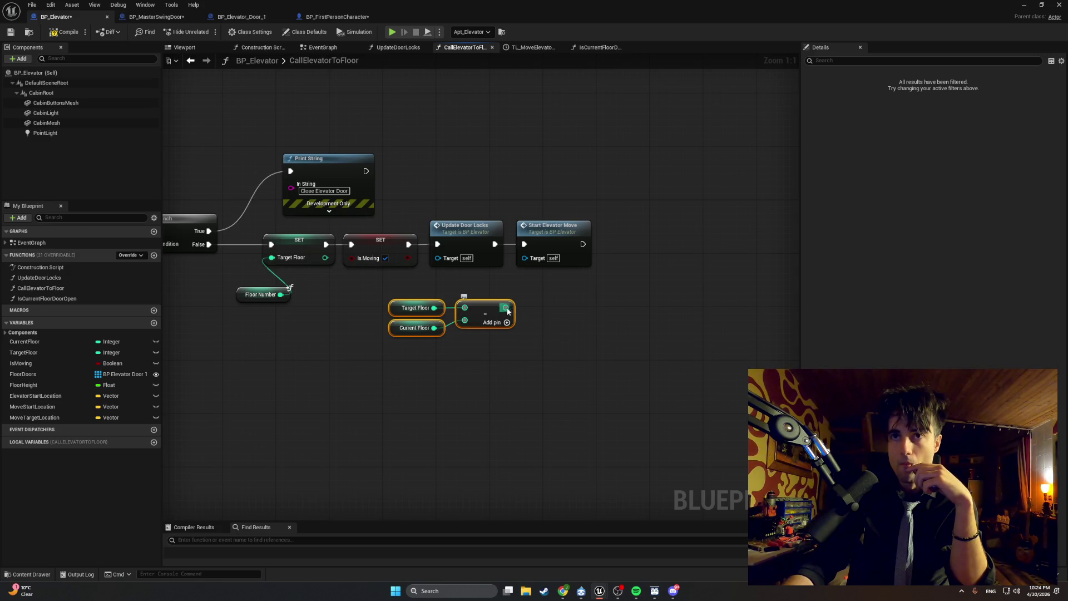
- Add an ABS node fed by the Subtract result
{"action": "left_click_drag", "start_coordinate": [505, 307], "coordinate": [566, 317]}
{"action": "type", "text": "abso"}
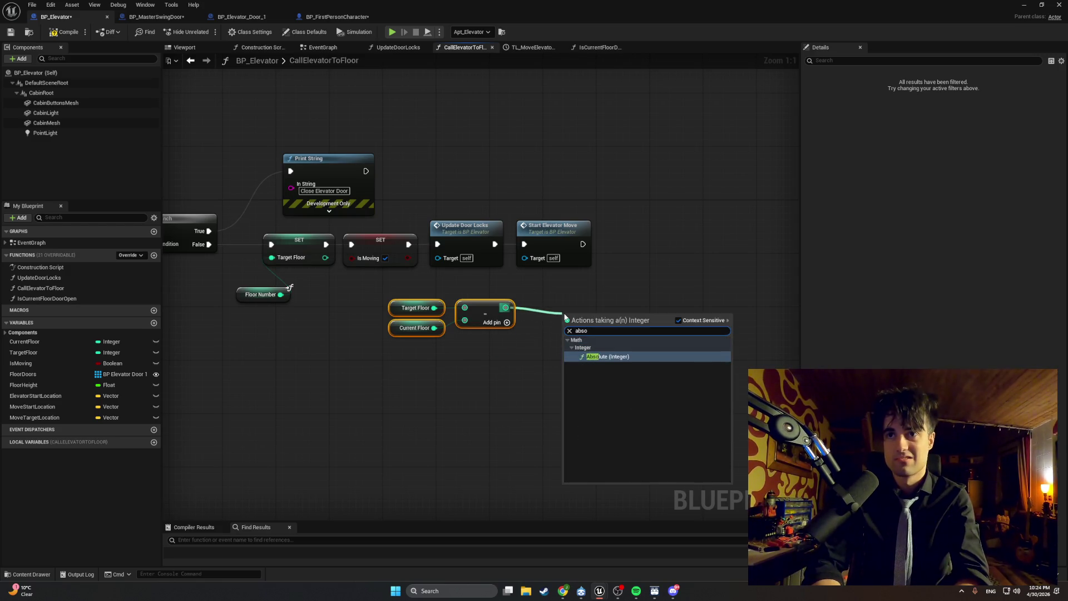
{"action": "key", "text": "Return"}
{"action": "left_click_drag", "start_coordinate": [578, 317], "coordinate": [552, 310]}
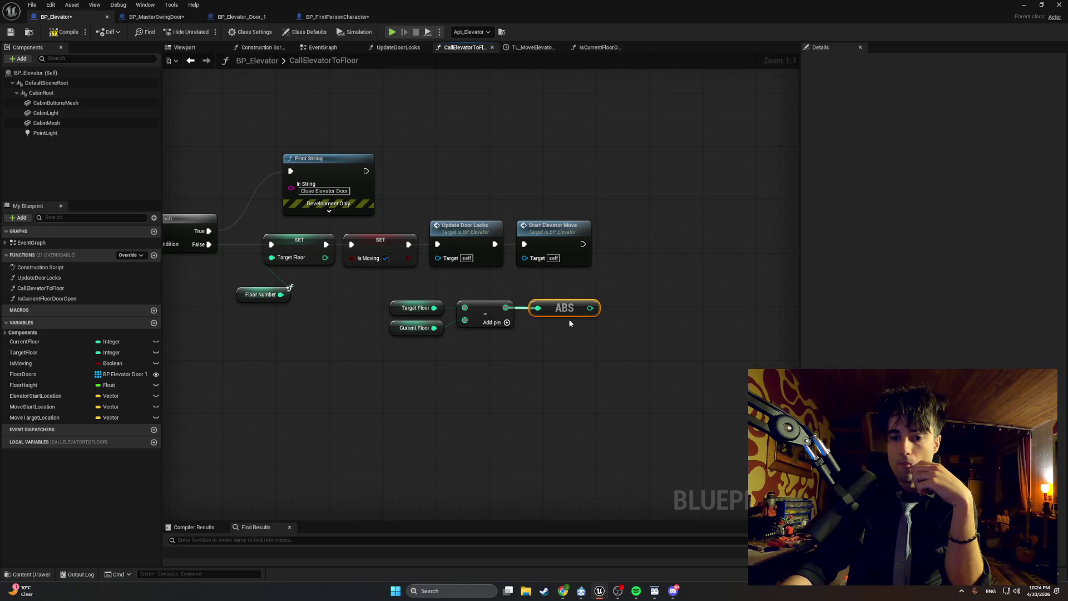
- Convert the ABS result with a To Float (Integer) node and reposition the chain
{"action": "left_click_drag", "start_coordinate": [590, 308], "coordinate": [646, 313]}
{"action": "type", "text": "to floa"}
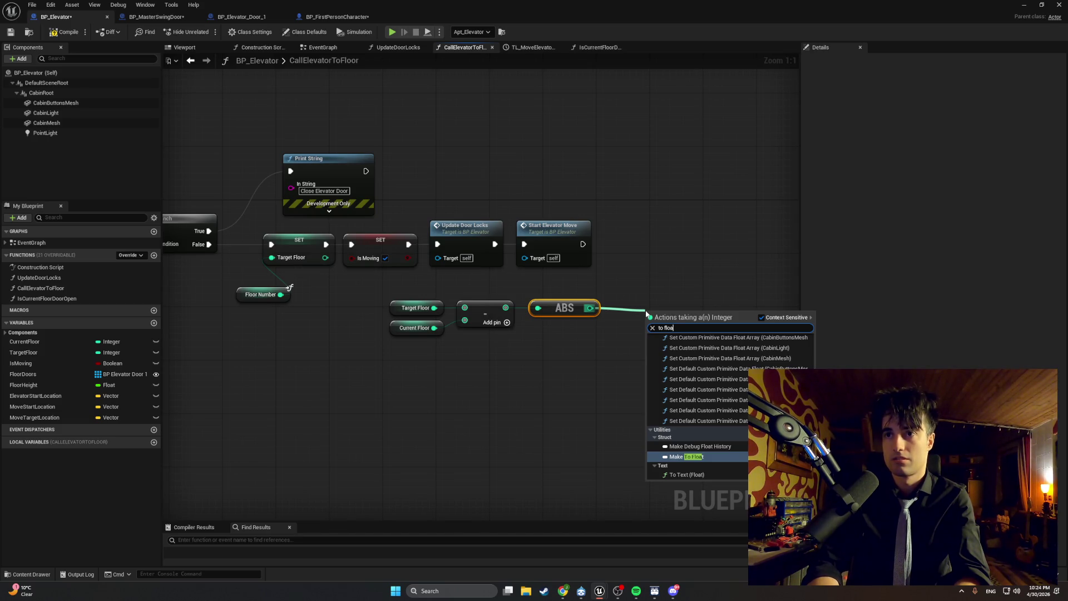
{"action": "key", "text": "BackSpace"}
{"action": "key", "text": "BackSpace"}
{"action": "key", "text": "BackSpace"}
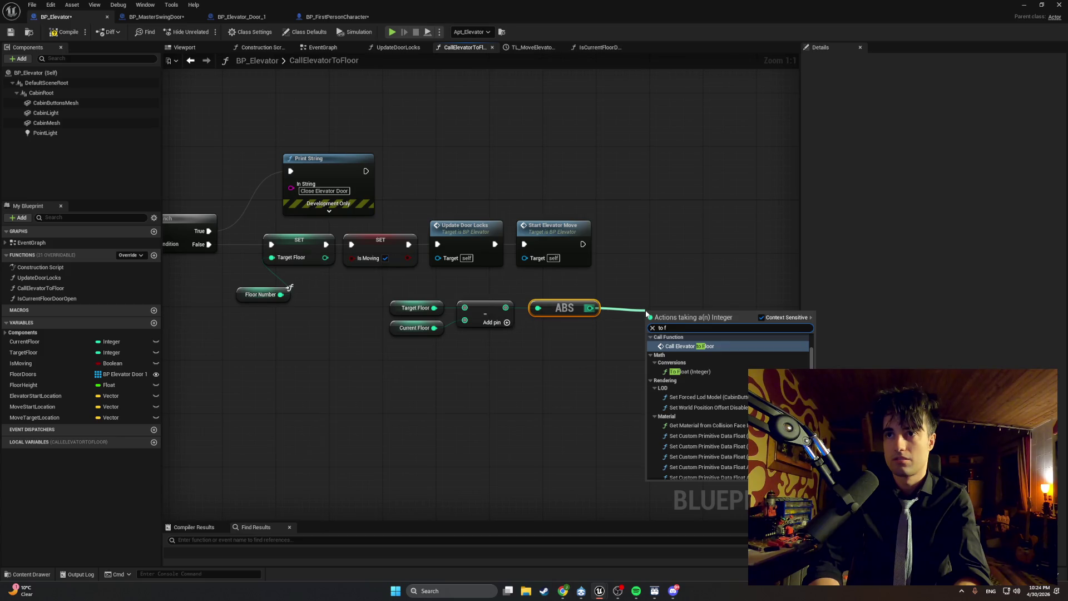
{"action": "key", "text": "Down"}
{"action": "key", "text": "Return"}
{"action": "left_click_drag", "start_coordinate": [631, 309], "coordinate": [635, 308]}
{"action": "key", "text": "Escape"}
{"action": "mouse_move", "coordinate": [697, 365]}
{"action": "left_mouse_down"}
{"action": "mouse_move", "coordinate": [573, 327]}
{"action": "mouse_move", "coordinate": [401, 300]}
{"action": "left_mouse_up"}
{"action": "mouse_move", "coordinate": [550, 308]}
{"action": "left_mouse_down"}
{"action": "mouse_move", "coordinate": [474, 309]}
{"action": "mouse_move", "coordinate": [402, 335]}
{"action": "left_mouse_up"}
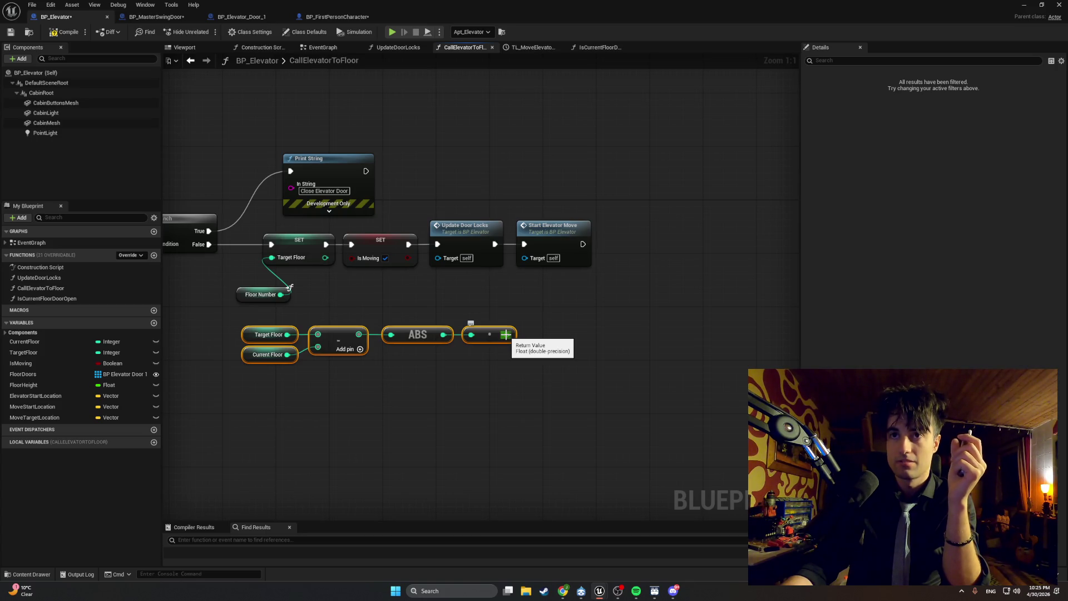
- Add a Multiply node fed by the To Float (Integer) result
{"action": "left_click_drag", "start_coordinate": [506, 335], "coordinate": [550, 337]}
{"action": "type", "text": "mul"}
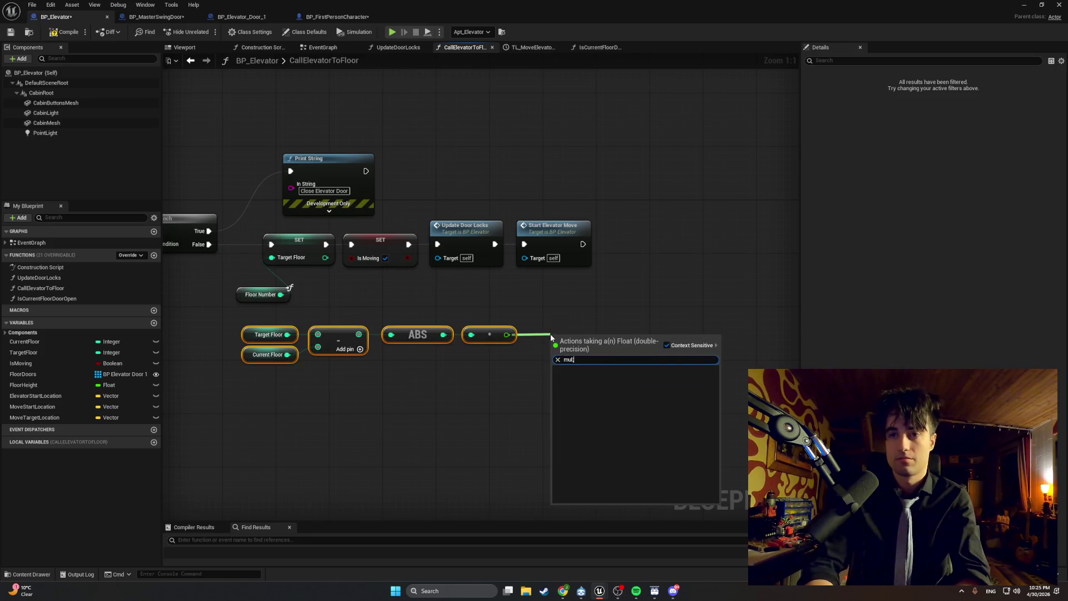
{"action": "key", "text": "Return"}
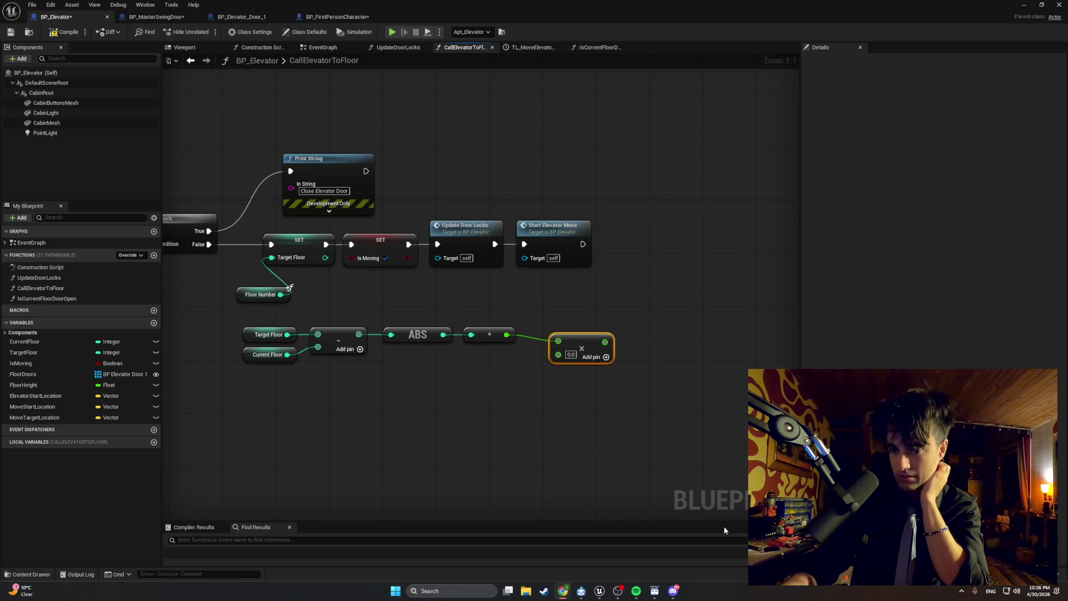
- Set the Multiply node's second input to 3.0, correcting an initial 0.3
{"action": "left_click", "coordinate": [571, 355]}
{"action": "type", "text": "0.3"}
{"action": "left_click", "coordinate": [590, 414]}
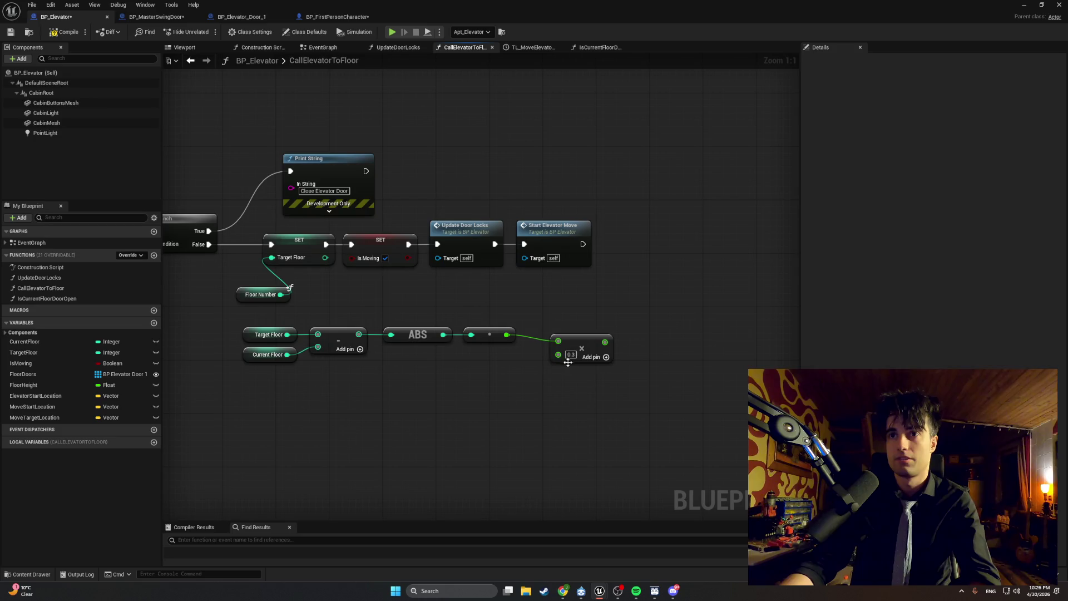
{"action": "double_click", "coordinate": [571, 354]}
{"action": "type", "text": "3"}
{"action": "left_click", "coordinate": [589, 393]}
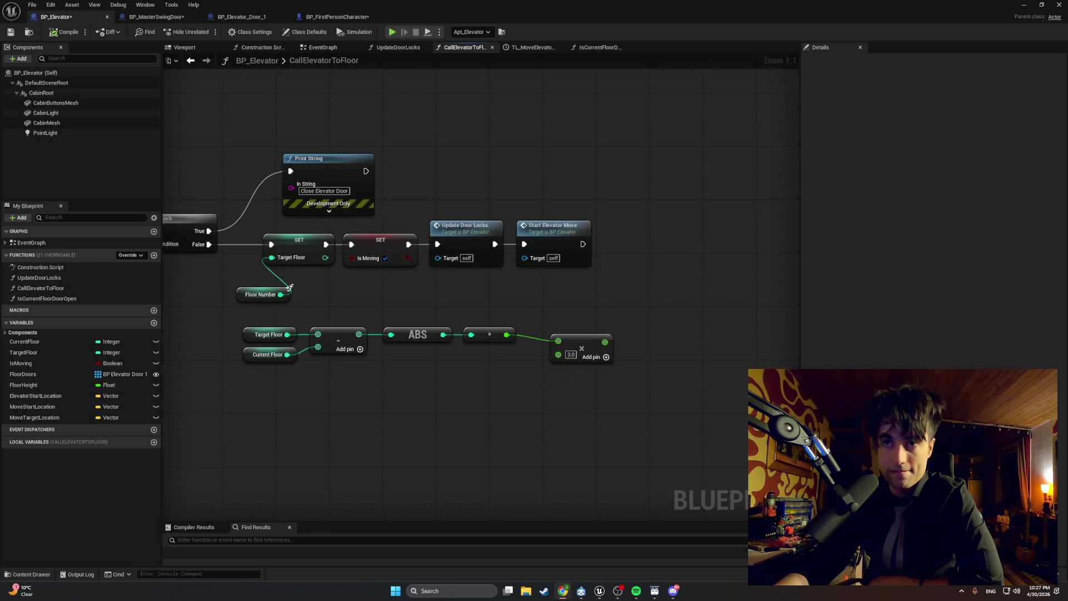
- Shift the floor-distance math nodes left and move Start Elevator Move further right
{"action": "left_click_drag", "start_coordinate": [629, 426], "coordinate": [267, 314]}
{"action": "left_click_drag", "start_coordinate": [365, 337], "coordinate": [326, 336]}
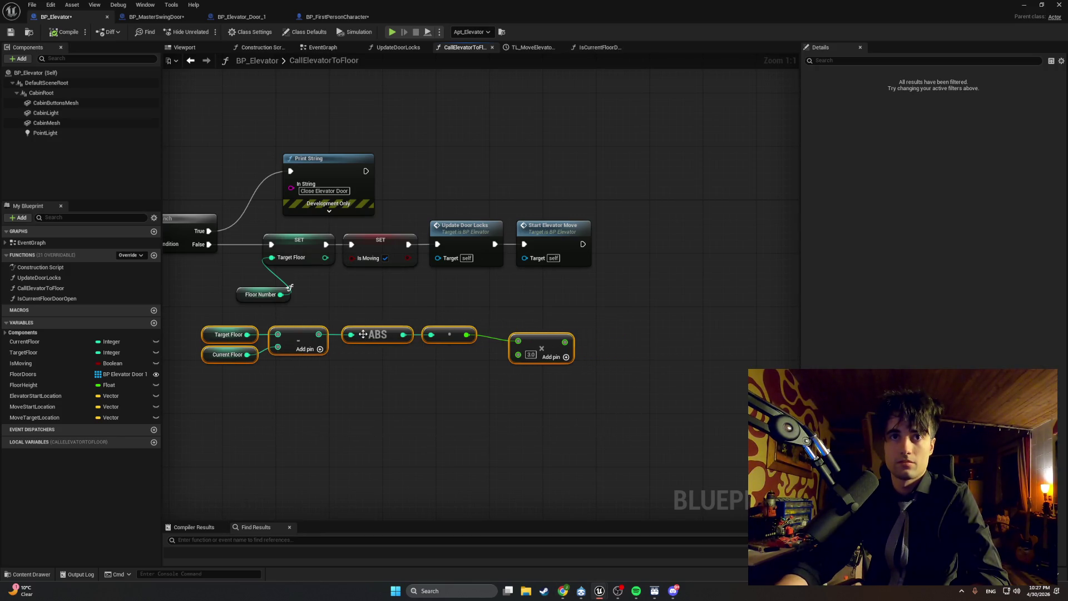
{"action": "left_click_drag", "start_coordinate": [707, 386], "coordinate": [438, 372]}
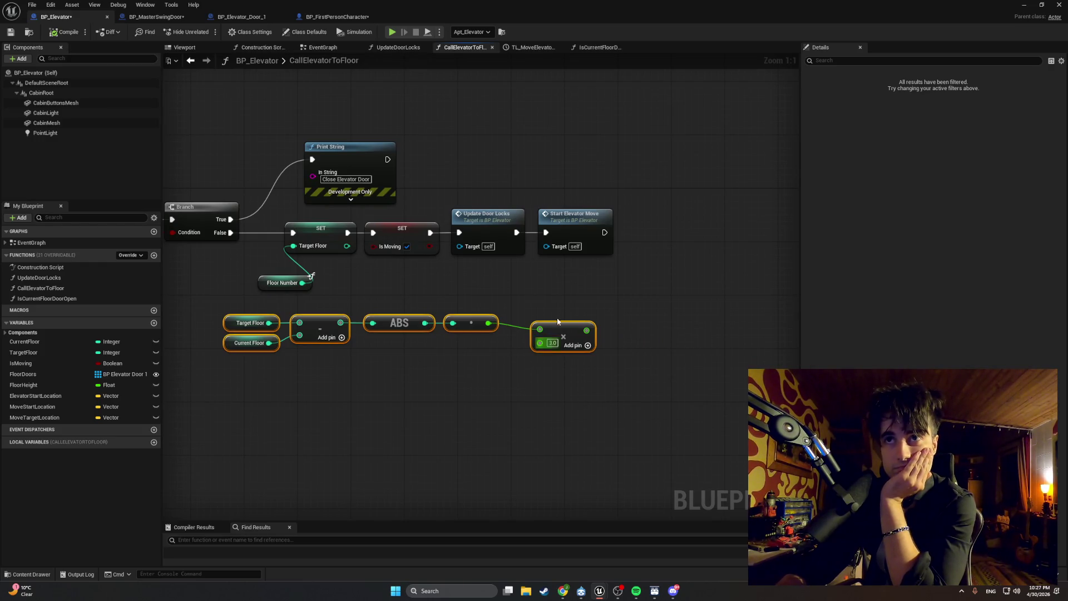
{"action": "left_click_drag", "start_coordinate": [567, 219], "coordinate": [680, 220]}
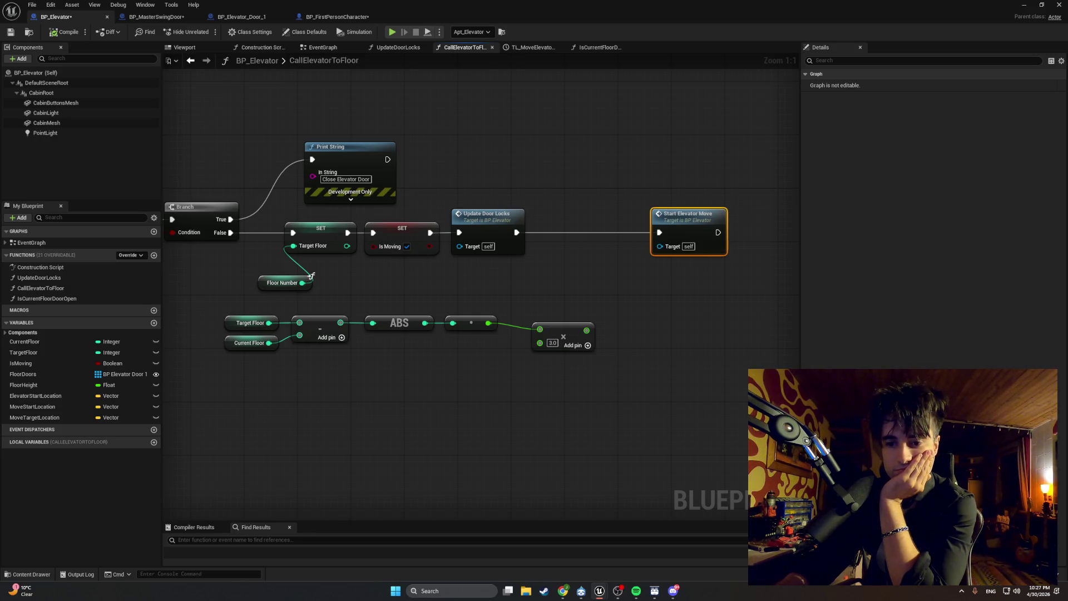
- Line the ABS and Multiply nodes up into one compact row
{"action": "left_click_drag", "start_coordinate": [543, 380], "coordinate": [563, 383]}
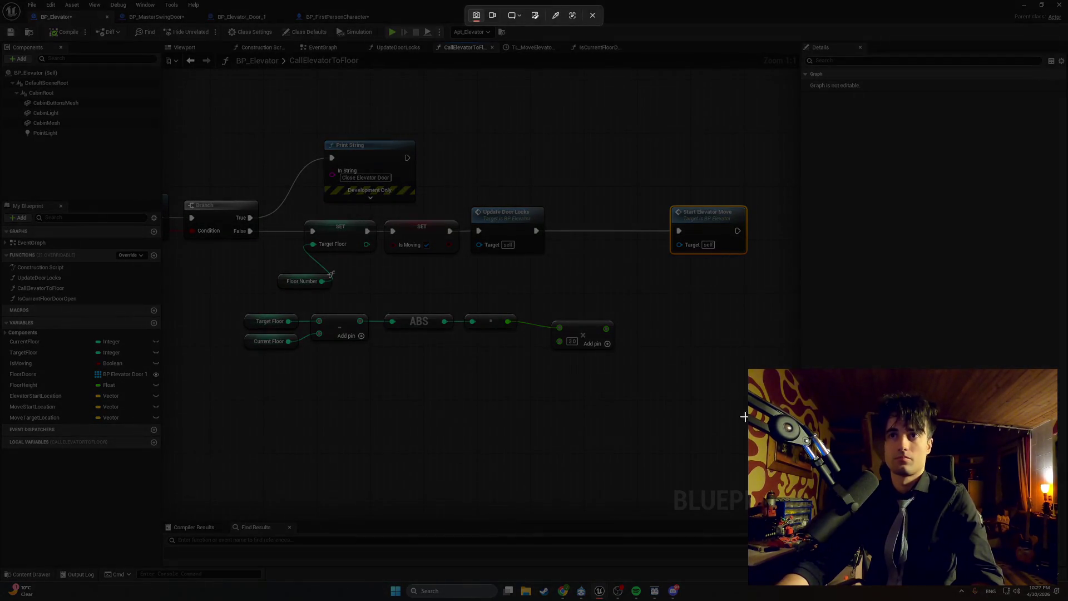
{"action": "mouse_move", "coordinate": [746, 417]}
{"action": "left_mouse_down"}
{"action": "mouse_move", "coordinate": [336, 169]}
{"action": "mouse_move", "coordinate": [217, 129]}
{"action": "left_mouse_up"}
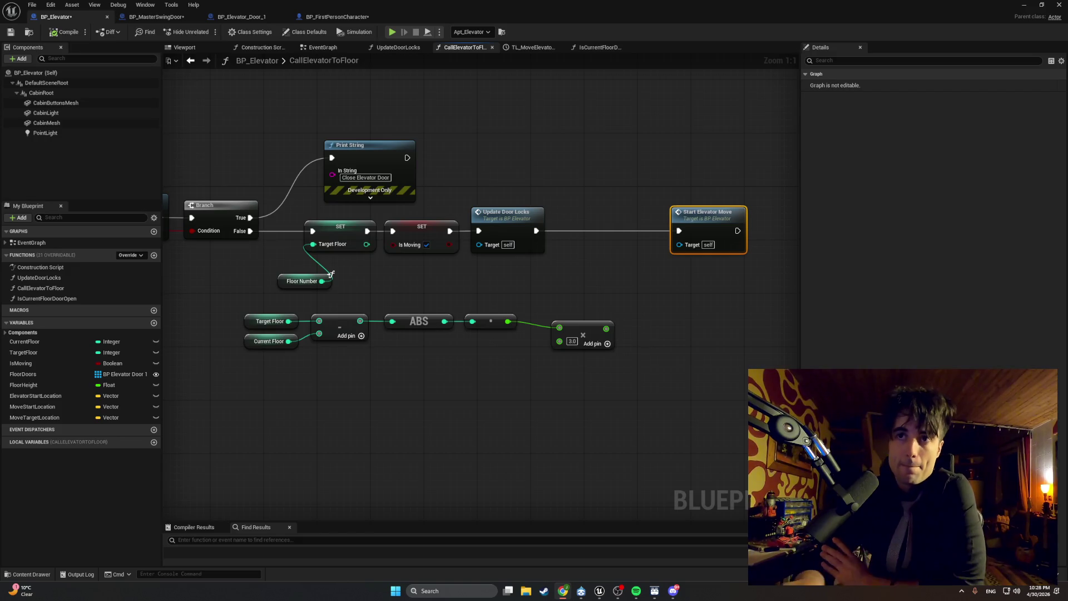
{"action": "left_click_drag", "start_coordinate": [571, 327], "coordinate": [550, 320]}
{"action": "mouse_move", "coordinate": [601, 376]}
{"action": "left_mouse_down"}
{"action": "mouse_move", "coordinate": [310, 306]}
{"action": "mouse_move", "coordinate": [374, 306]}
{"action": "mouse_move", "coordinate": [407, 323]}
{"action": "left_mouse_up"}
{"action": "left_click", "coordinate": [462, 374]}
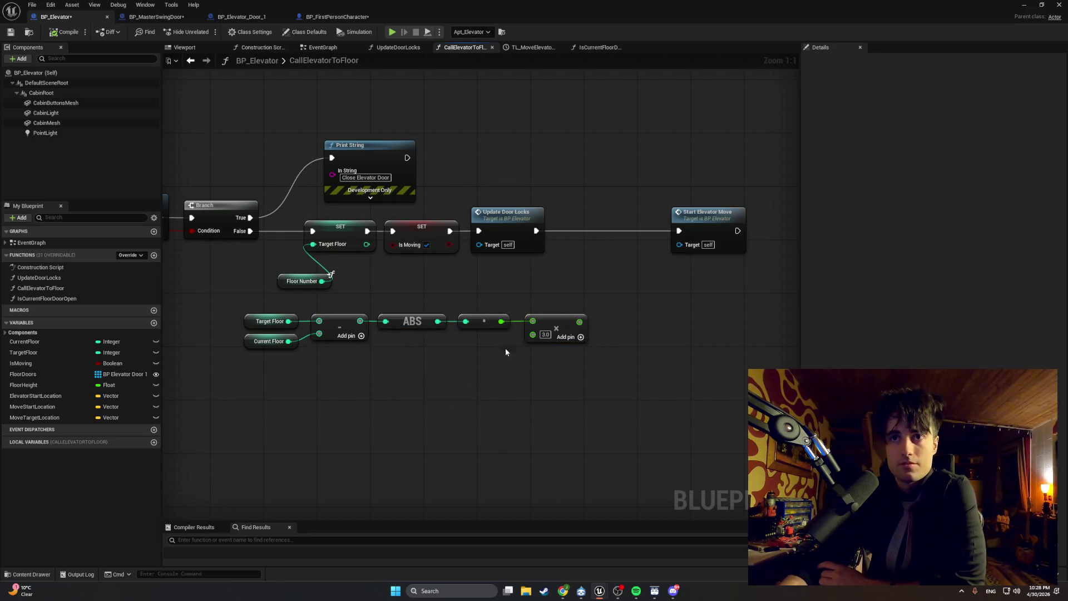
{"action": "left_click", "coordinate": [551, 323]}
{"action": "left_click_drag", "start_coordinate": [551, 322], "coordinate": [544, 323]}
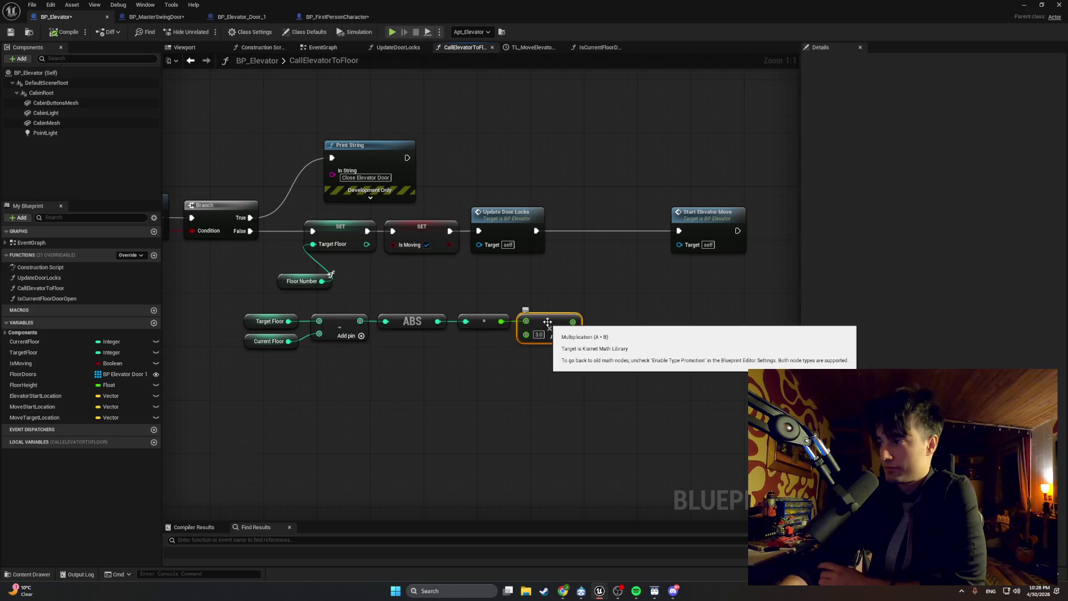
{"action": "left_click", "coordinate": [539, 334]}
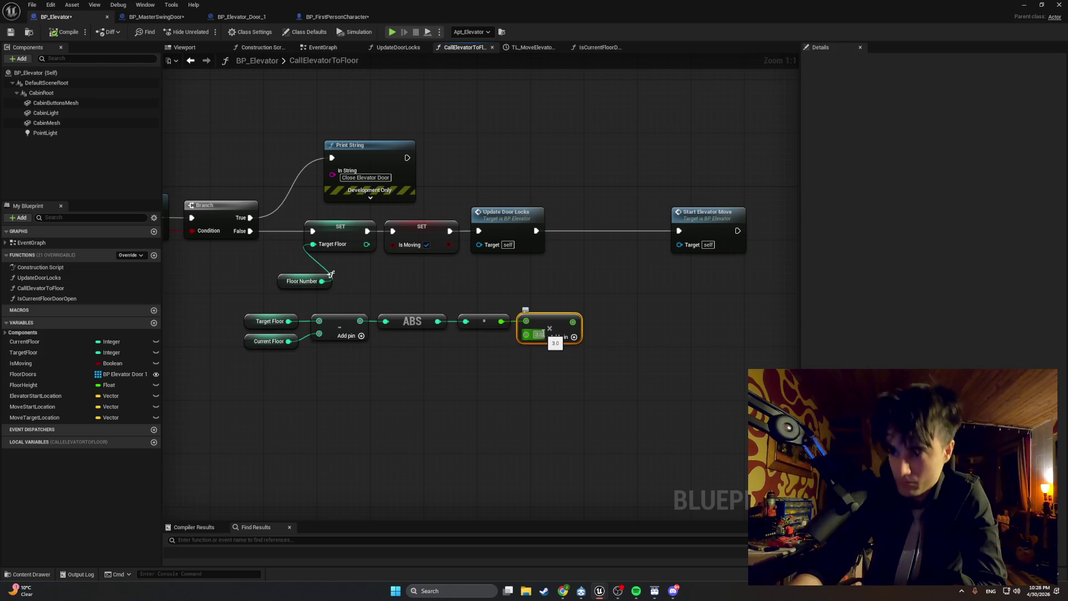
{"action": "key", "text": "Return"}
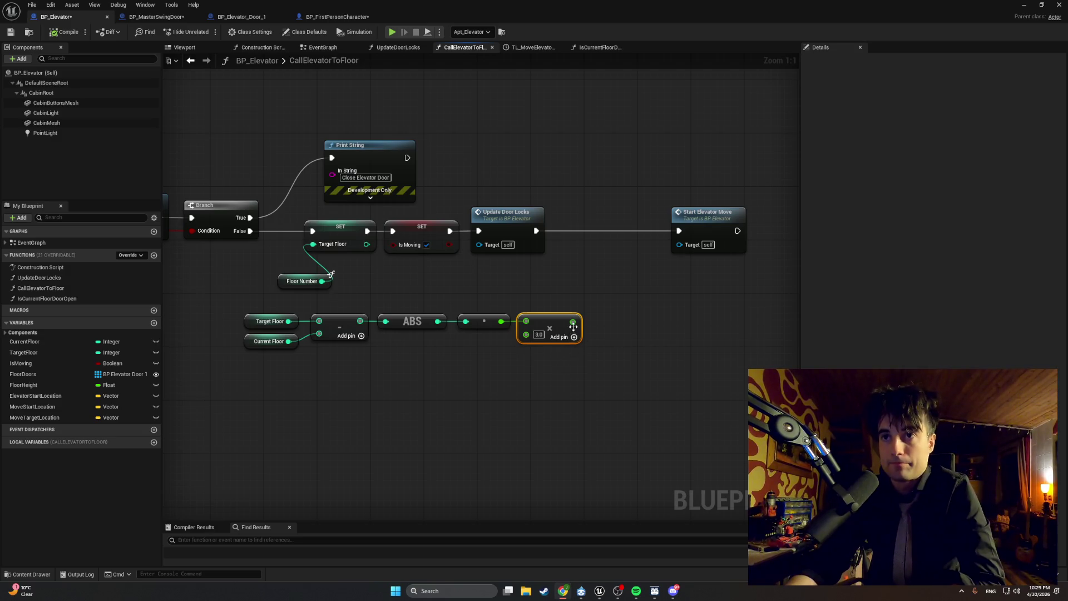
{"action": "left_click_drag", "start_coordinate": [573, 322], "coordinate": [622, 324]}
- Add a Divide node computing 3.0 divided by the multiplied floor distance
{"action": "type", "text": "divide"}
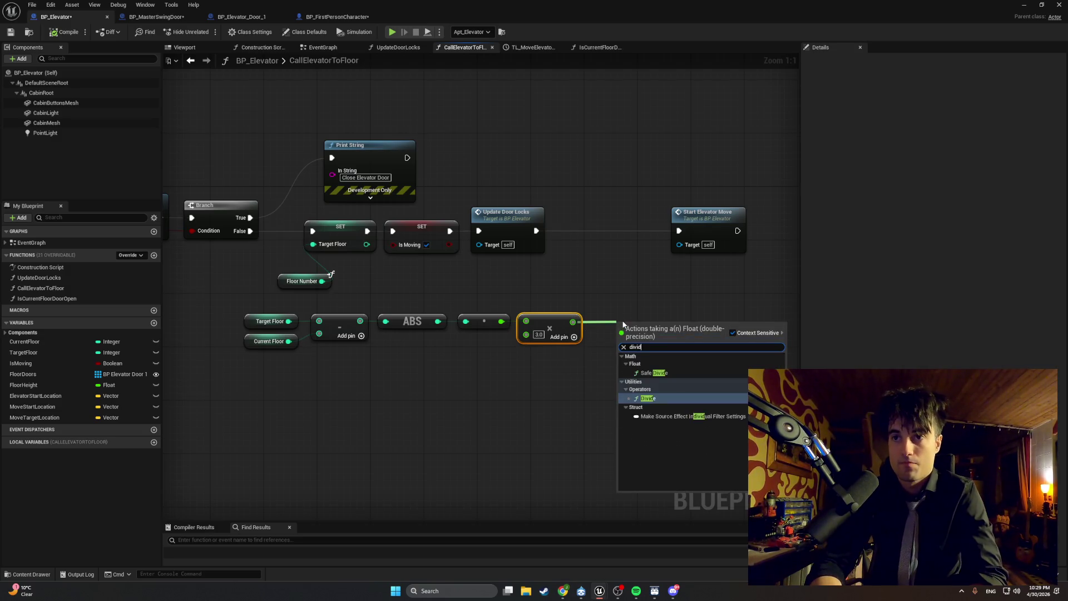
{"action": "key", "text": "Return"}
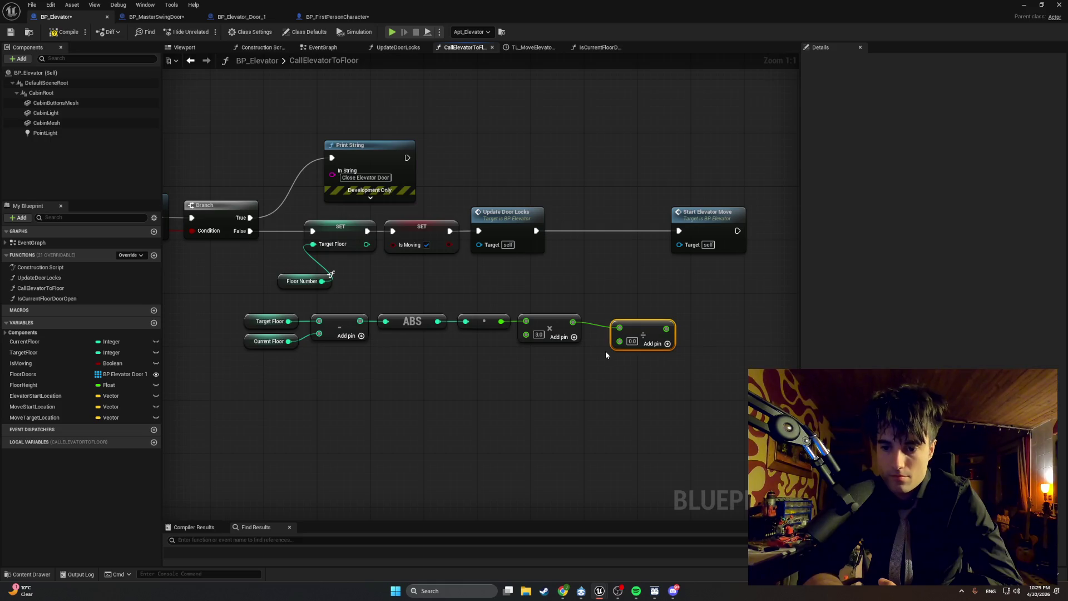
{"action": "left_click_drag", "start_coordinate": [571, 322], "coordinate": [619, 340]}
{"action": "left_click", "coordinate": [619, 328], "text": "alt"}
{"action": "left_click", "coordinate": [631, 329]}
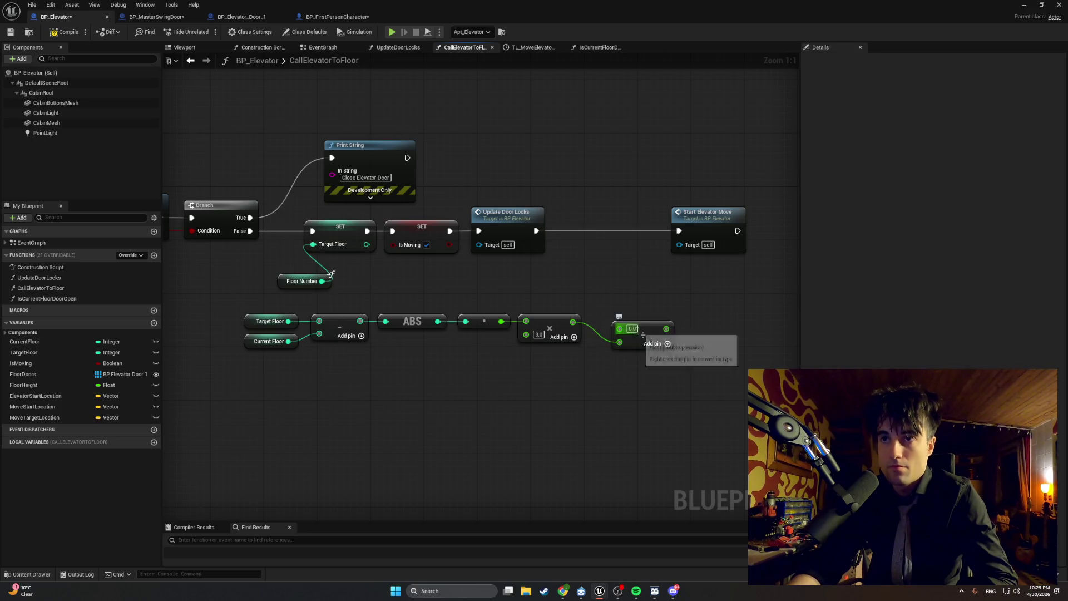
{"action": "type", "text": "3"}
{"action": "key", "text": "Return"}
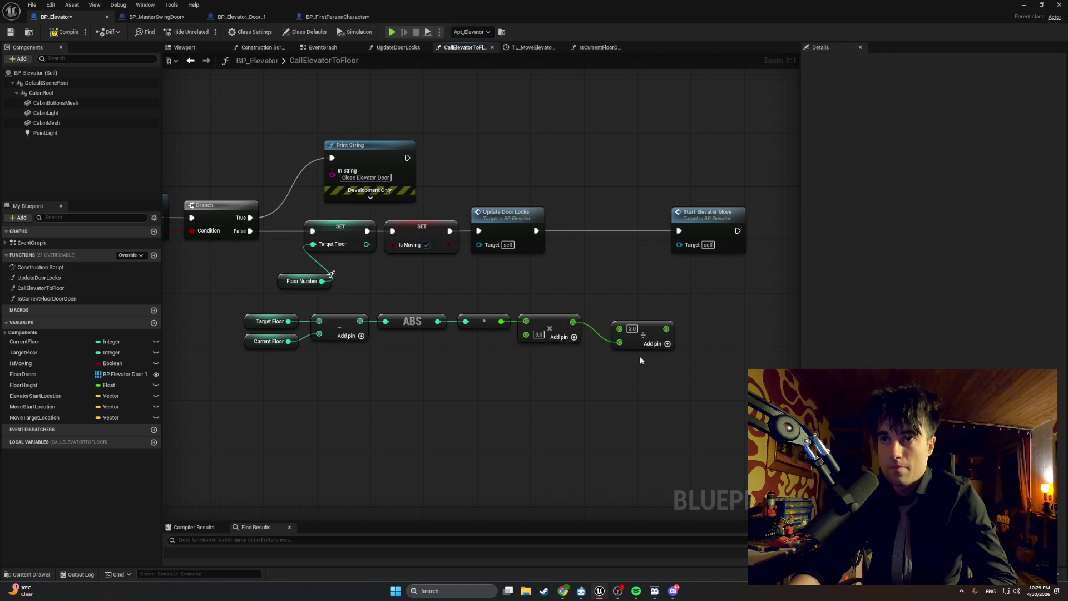
{"action": "left_click_drag", "start_coordinate": [650, 330], "coordinate": [635, 310]}
{"action": "left_click", "coordinate": [643, 354]}
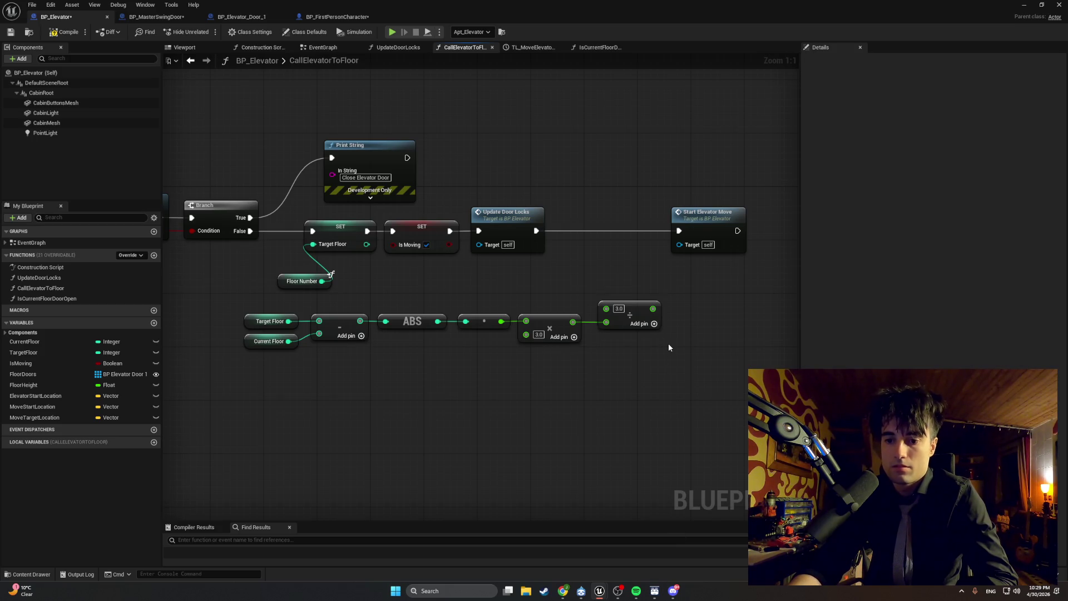
{"action": "right_click", "coordinate": [680, 315]}
- Add a Set Play Rate node taking the Divide result as Play Rate, with Start Elevator Move moved right
{"action": "type", "text": "set play ra"}
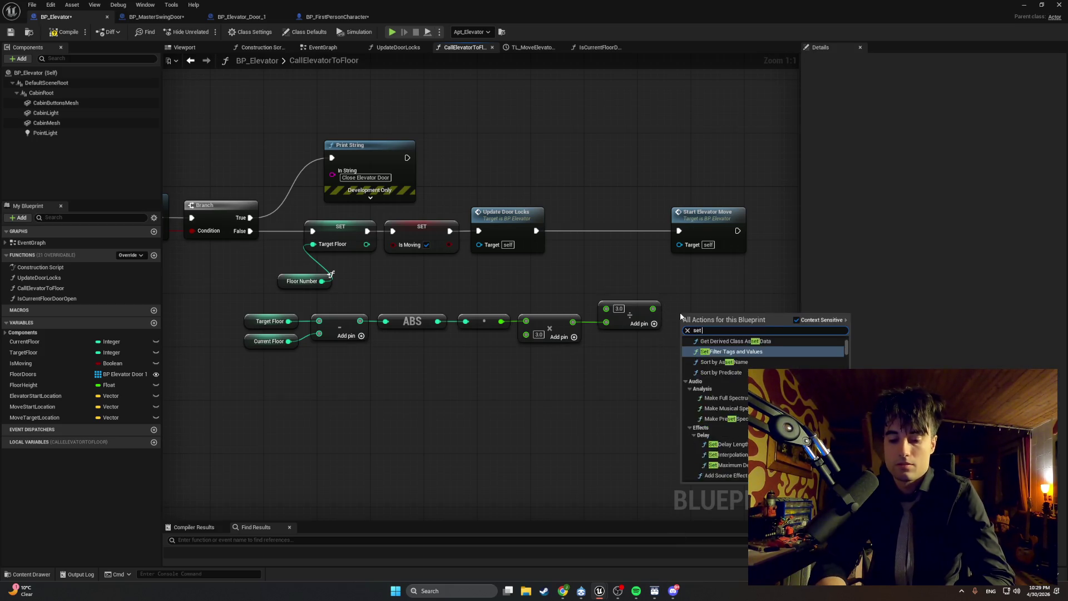
{"action": "key", "text": "Return"}
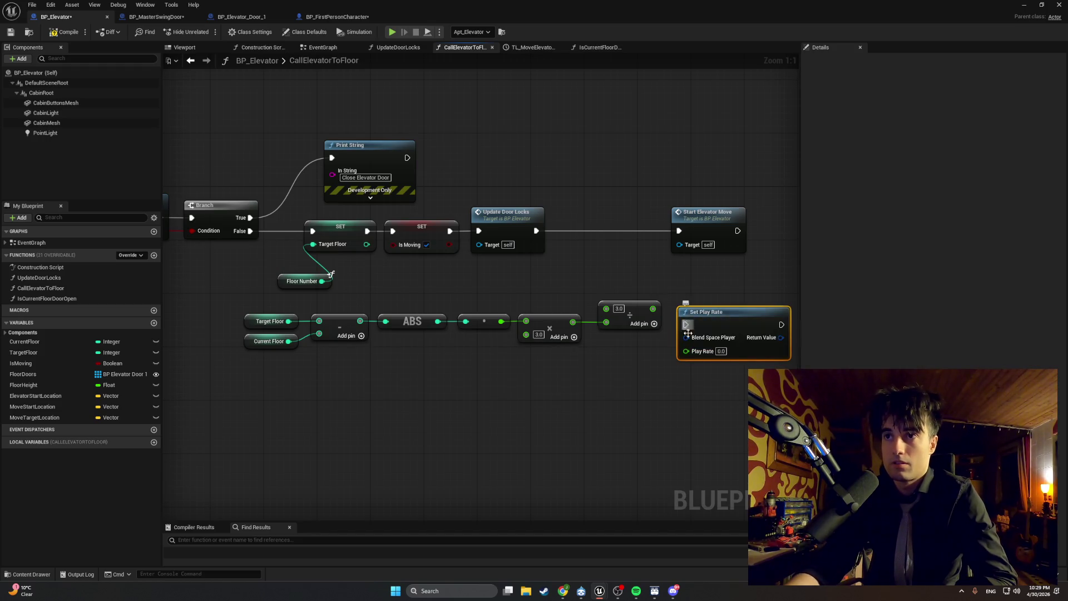
{"action": "left_click_drag", "start_coordinate": [653, 309], "coordinate": [686, 356]}
{"action": "mouse_move", "coordinate": [698, 312]}
{"action": "left_mouse_down"}
{"action": "mouse_move", "coordinate": [672, 283]}
{"action": "mouse_move", "coordinate": [705, 279]}
{"action": "mouse_move", "coordinate": [595, 284]}
{"action": "left_mouse_up"}
{"action": "left_click_drag", "start_coordinate": [598, 218], "coordinate": [751, 223]}
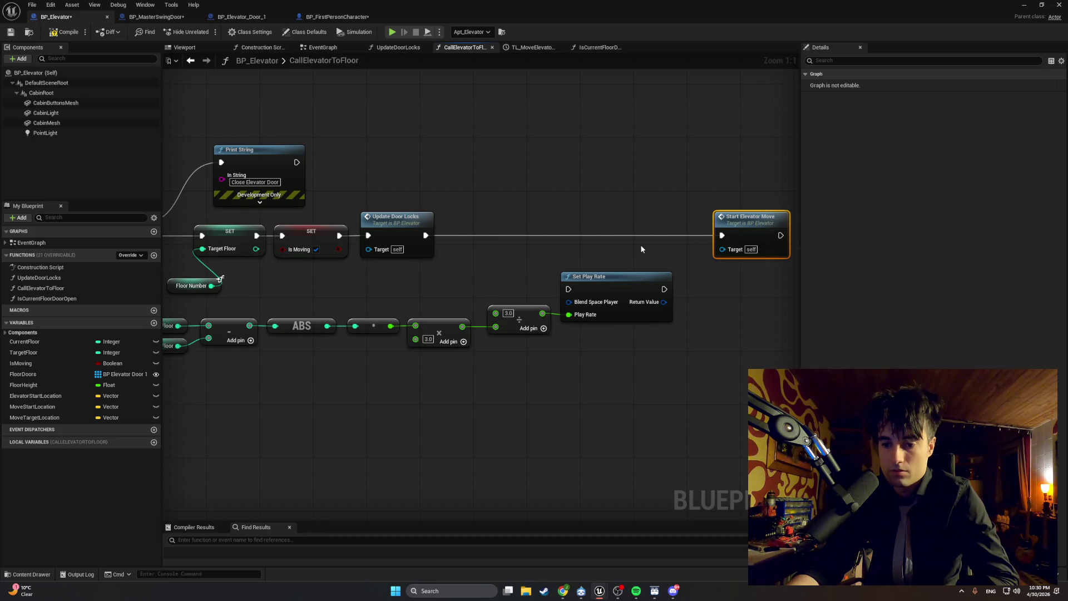
{"action": "mouse_move", "coordinate": [642, 249]}
{"action": "left_mouse_down"}
{"action": "mouse_move", "coordinate": [790, 259]}
{"action": "mouse_move", "coordinate": [593, 284]}
{"action": "left_mouse_up"}
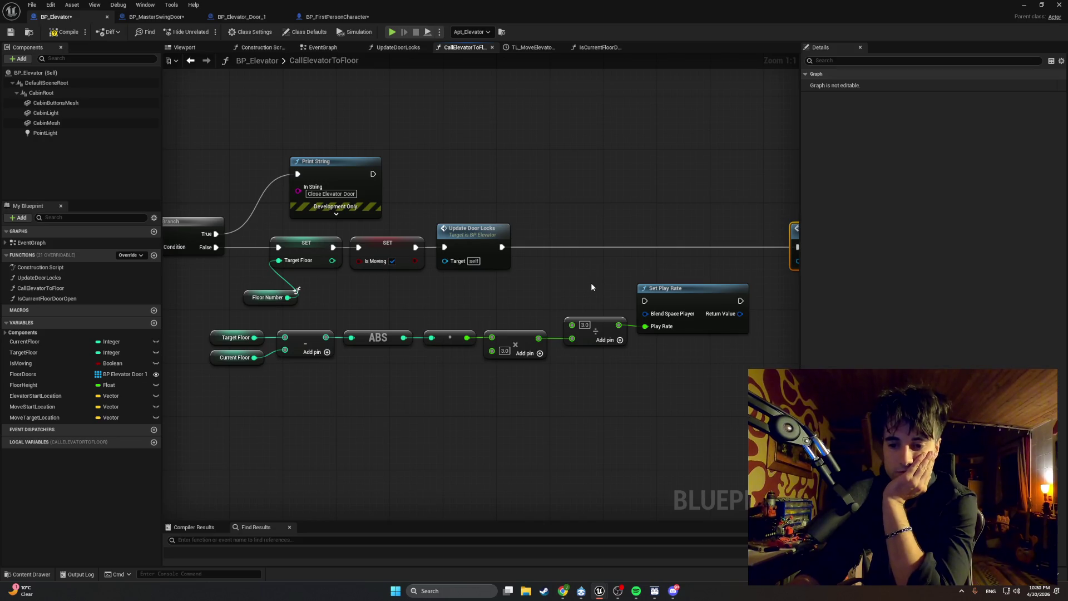
{"action": "left_click_drag", "start_coordinate": [589, 442], "coordinate": [577, 429]}
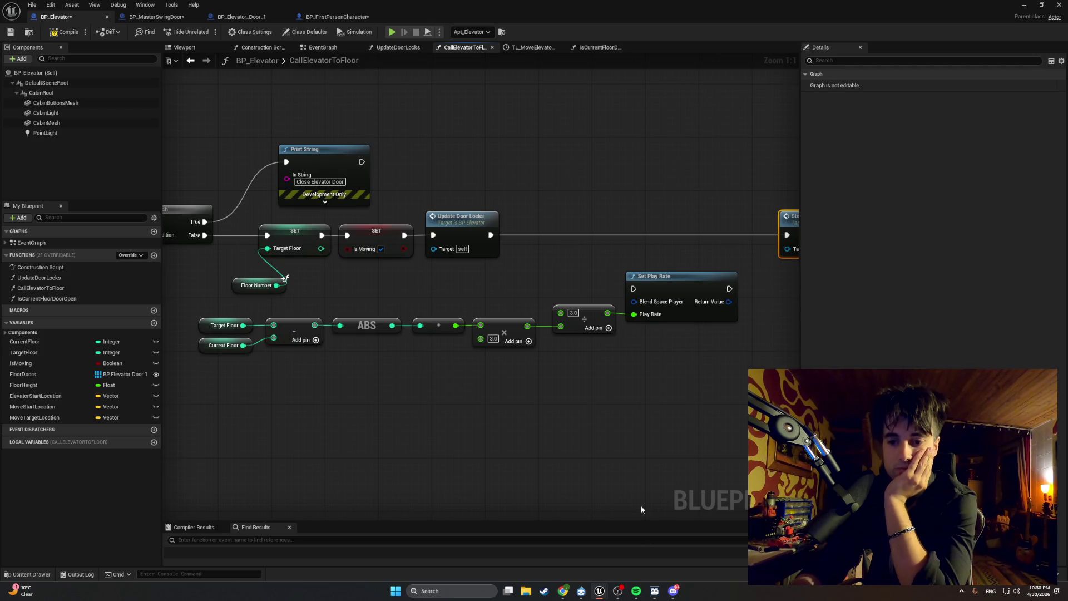
- Add a TL Move Elevator Update Func call and break the exec wire after Update Door Locks
{"action": "right_click", "coordinate": [565, 278]}
{"action": "type", "text": "TL"}
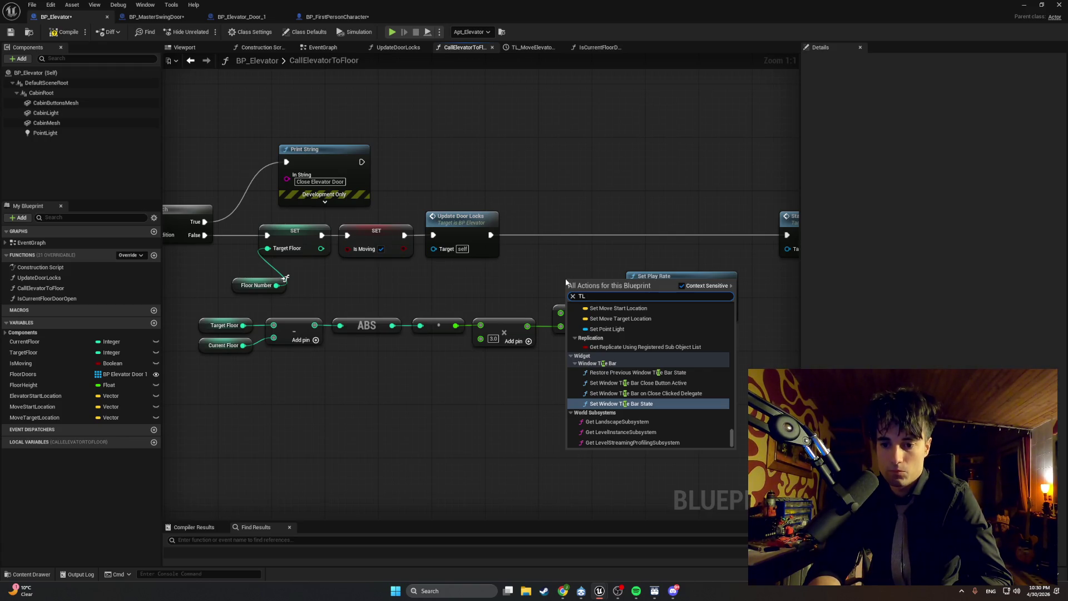
{"action": "type", "text": "_mov"}
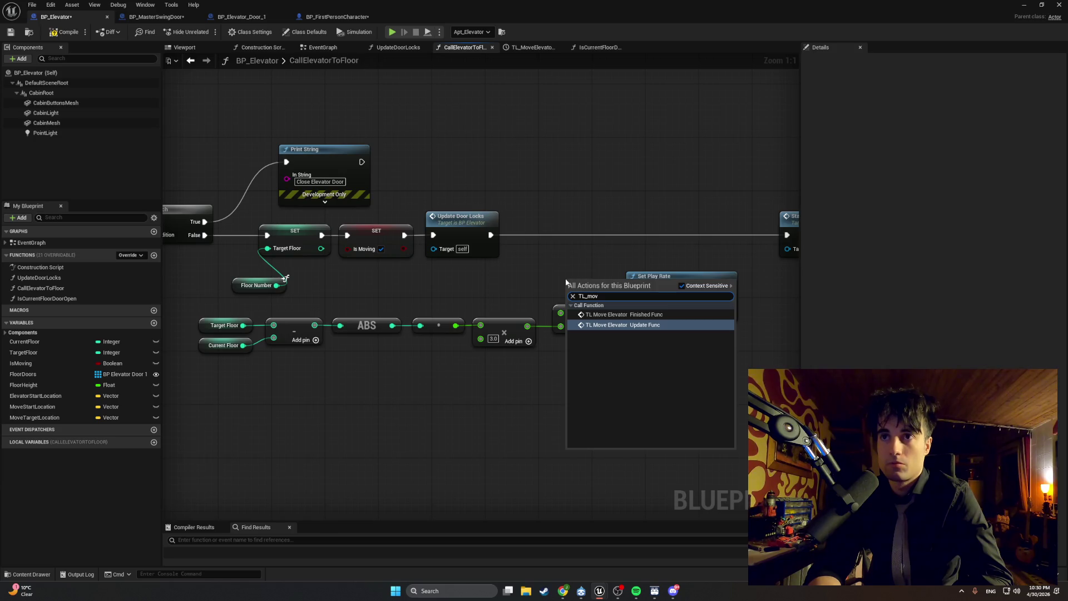
{"action": "key", "text": "Return"}
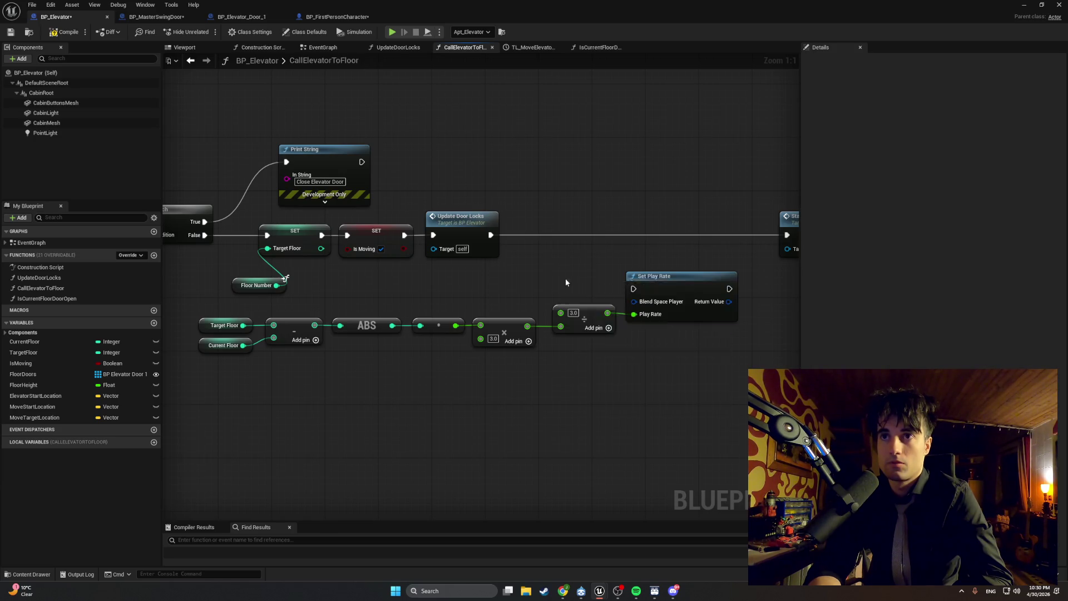
{"action": "mouse_move", "coordinate": [581, 285]}
{"action": "left_mouse_down"}
{"action": "mouse_move", "coordinate": [596, 226]}
{"action": "mouse_move", "coordinate": [629, 215]}
{"action": "left_mouse_up"}
{"action": "left_click", "coordinate": [597, 232]}
{"action": "left_click", "coordinate": [578, 238], "text": "alt"}
- Shift the timeline and Start Elevator Move calls right, and the math chain with Set Play Rate left
{"action": "left_click_drag", "start_coordinate": [621, 238], "coordinate": [438, 231]}
{"action": "left_click_drag", "start_coordinate": [727, 267], "coordinate": [429, 198]}
{"action": "left_click_drag", "start_coordinate": [688, 259], "coordinate": [426, 202]}
{"action": "left_click_drag", "start_coordinate": [440, 212], "coordinate": [549, 212]}
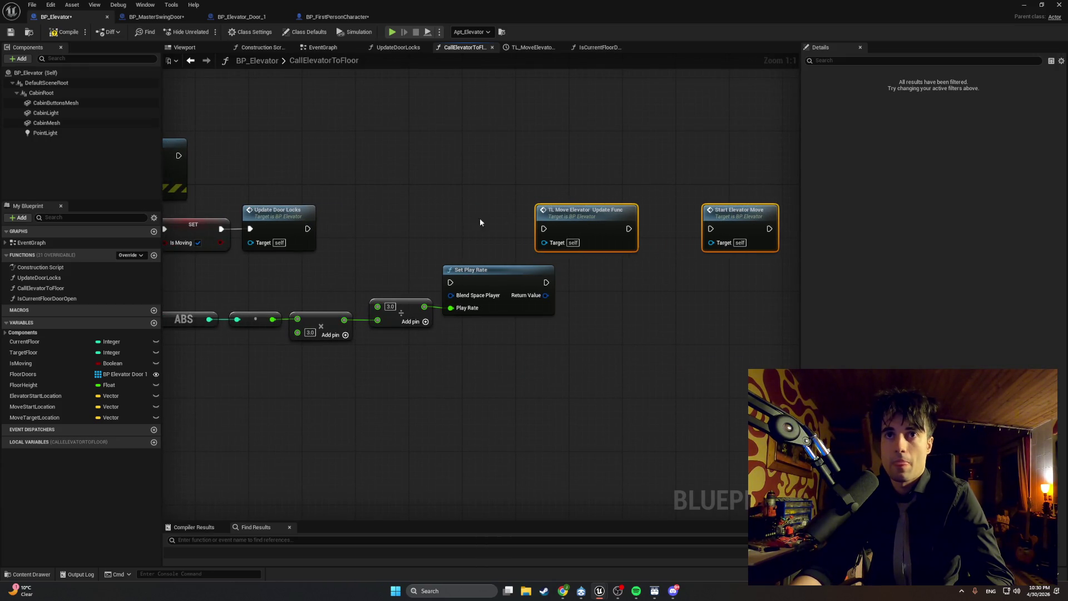
{"action": "scroll", "coordinate": [357, 250], "scroll_direction": "down", "scroll_amount": 3}
{"action": "mouse_move", "coordinate": [671, 368]}
{"action": "left_mouse_down"}
{"action": "mouse_move", "coordinate": [255, 311]}
{"action": "mouse_move", "coordinate": [259, 295]}
{"action": "left_mouse_up"}
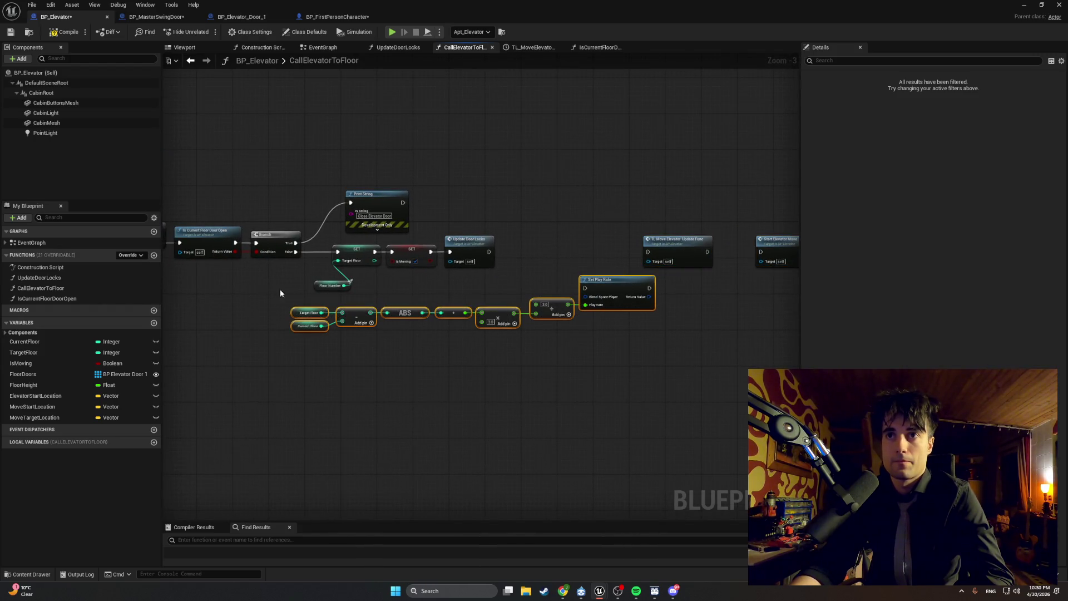
{"action": "mouse_move", "coordinate": [602, 282]}
{"action": "left_mouse_down"}
{"action": "mouse_move", "coordinate": [440, 286]}
{"action": "mouse_move", "coordinate": [520, 278]}
{"action": "mouse_move", "coordinate": [532, 239]}
{"action": "left_mouse_up"}
{"action": "left_click", "coordinate": [552, 319]}
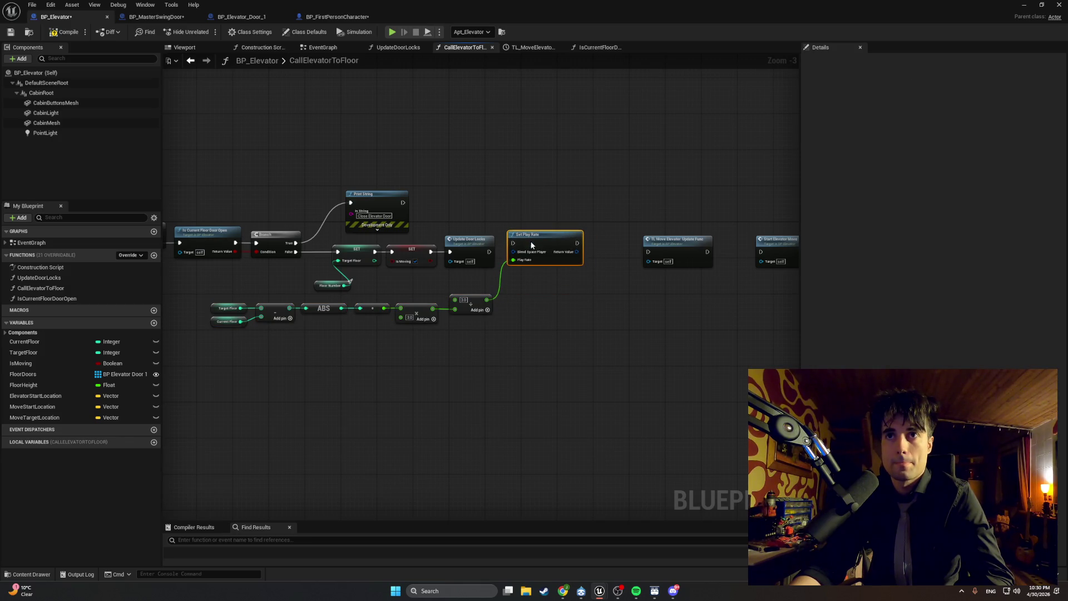
- Chain Update Door Locks → Set Play Rate → TL Move Elevator Update Func, then compile
{"action": "scroll", "coordinate": [538, 317], "scroll_direction": "up", "scroll_amount": 2}
{"action": "left_click_drag", "start_coordinate": [402, 273], "coordinate": [430, 269]}
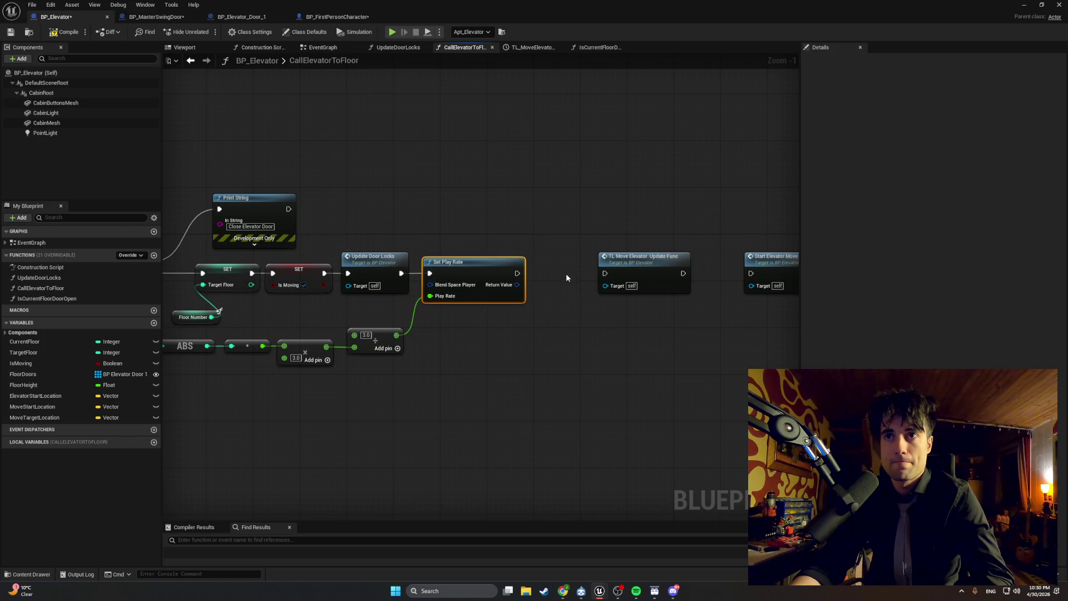
{"action": "mouse_move", "coordinate": [518, 273]}
{"action": "left_mouse_down"}
{"action": "mouse_move", "coordinate": [605, 274]}
{"action": "mouse_move", "coordinate": [559, 263]}
{"action": "mouse_move", "coordinate": [754, 275]}
{"action": "mouse_move", "coordinate": [654, 264]}
{"action": "left_mouse_up"}
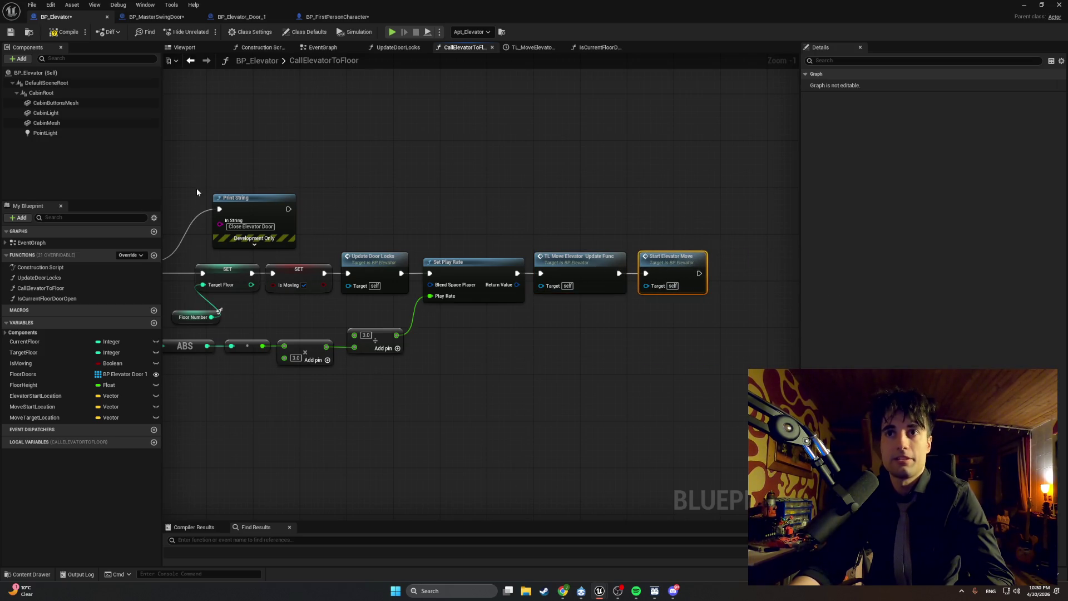
{"action": "left_click", "coordinate": [58, 37]}
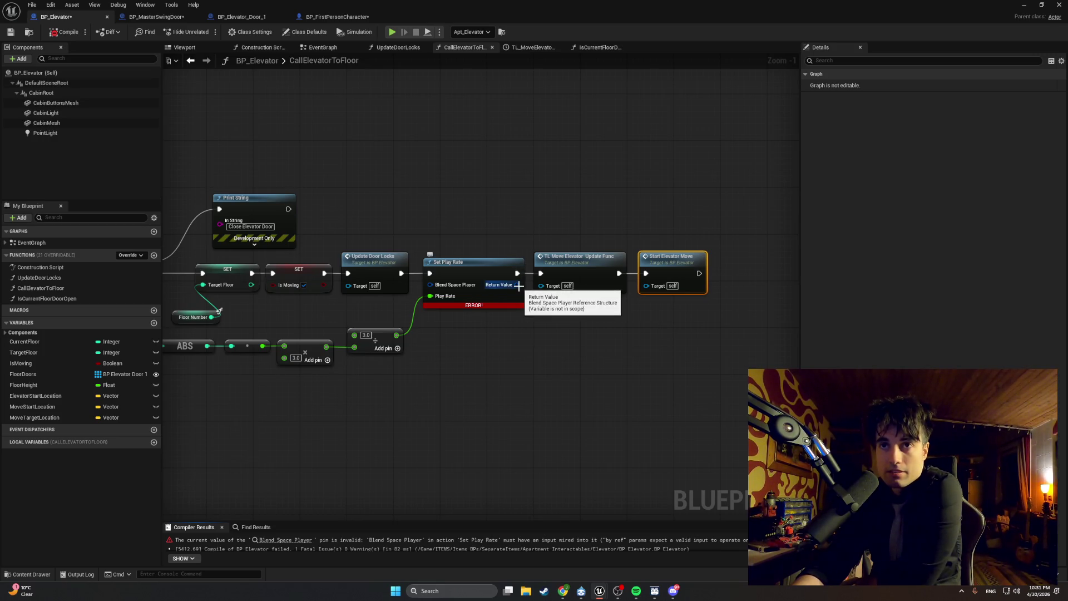
- Tidy the bottom row of math nodes feeding Set Play Rate
{"action": "mouse_move", "coordinate": [519, 285]}
{"action": "left_mouse_down"}
{"action": "mouse_move", "coordinate": [545, 288]}
{"action": "mouse_move", "coordinate": [528, 312]}
{"action": "mouse_move", "coordinate": [537, 323]}
{"action": "mouse_move", "coordinate": [592, 316]}
{"action": "left_mouse_up"}
{"action": "left_click", "coordinate": [534, 301]}
{"action": "scroll", "coordinate": [591, 315], "scroll_direction": "down", "scroll_amount": 1}
{"action": "mouse_move", "coordinate": [577, 387]}
{"action": "left_mouse_down"}
{"action": "mouse_move", "coordinate": [240, 352]}
{"action": "mouse_move", "coordinate": [192, 316]}
{"action": "left_mouse_up"}
{"action": "left_click_drag", "start_coordinate": [259, 326], "coordinate": [270, 325]}
{"action": "left_click_drag", "start_coordinate": [526, 325], "coordinate": [563, 322]}
{"action": "scroll", "coordinate": [563, 321], "scroll_direction": "up", "scroll_amount": 1}
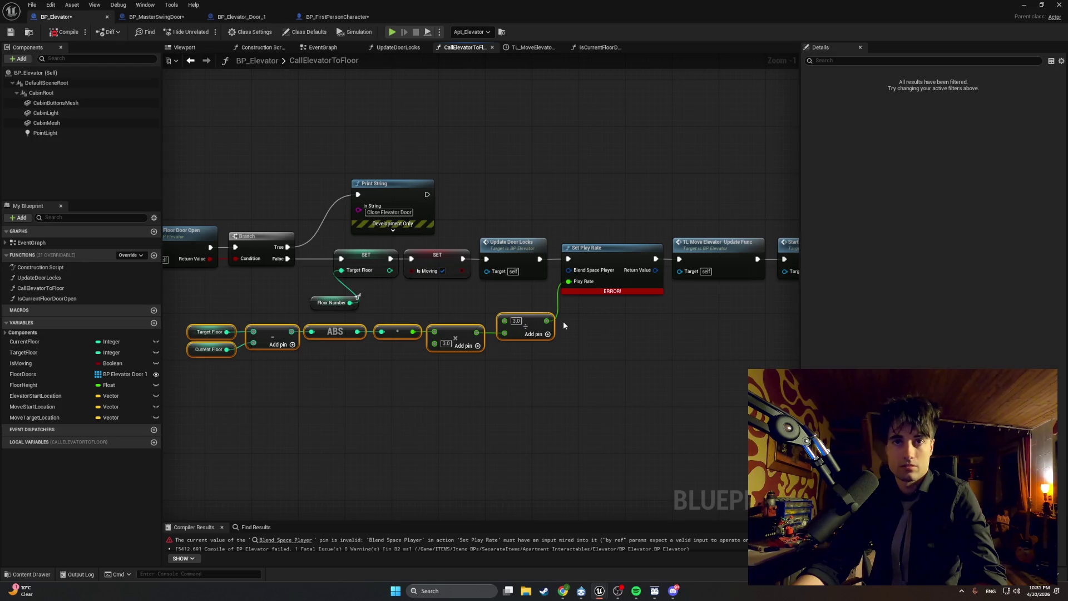
- Capture a screen snip of the math nodes and the erroring Set Play Rate
{"action": "key", "text": "shift+super+s"}
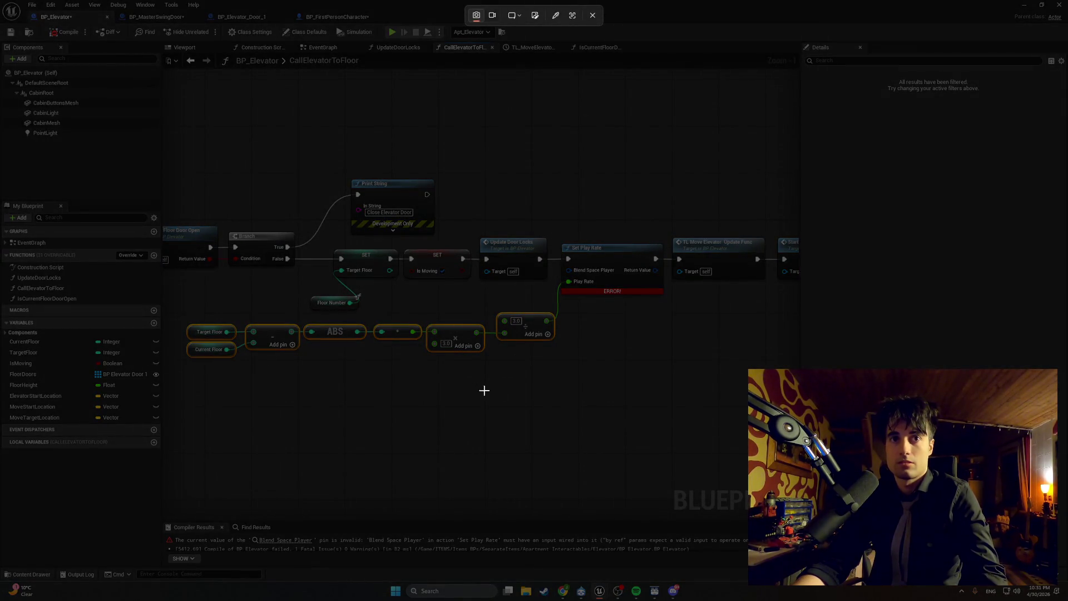
{"action": "key", "text": "Escape"}
{"action": "mouse_move", "coordinate": [506, 396]}
{"action": "left_mouse_down"}
{"action": "mouse_move", "coordinate": [465, 389]}
{"action": "mouse_move", "coordinate": [473, 394]}
{"action": "left_mouse_up"}
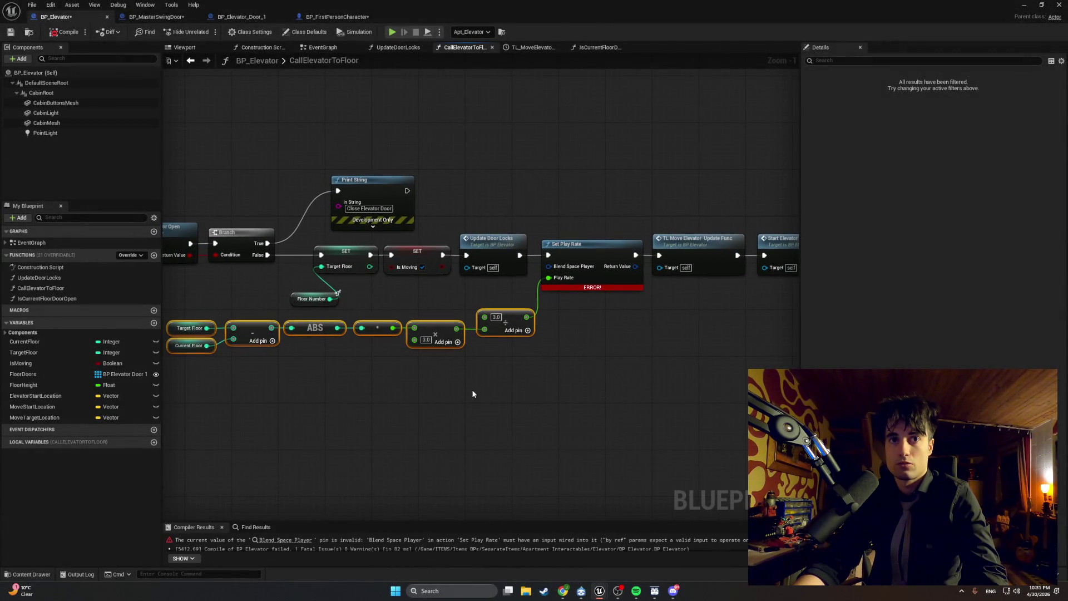
{"action": "key", "text": "shift+super+s"}
{"action": "mouse_move", "coordinate": [168, 355]}
{"action": "left_mouse_down"}
{"action": "mouse_move", "coordinate": [550, 258]}
{"action": "mouse_move", "coordinate": [809, 220]}
{"action": "left_mouse_up"}
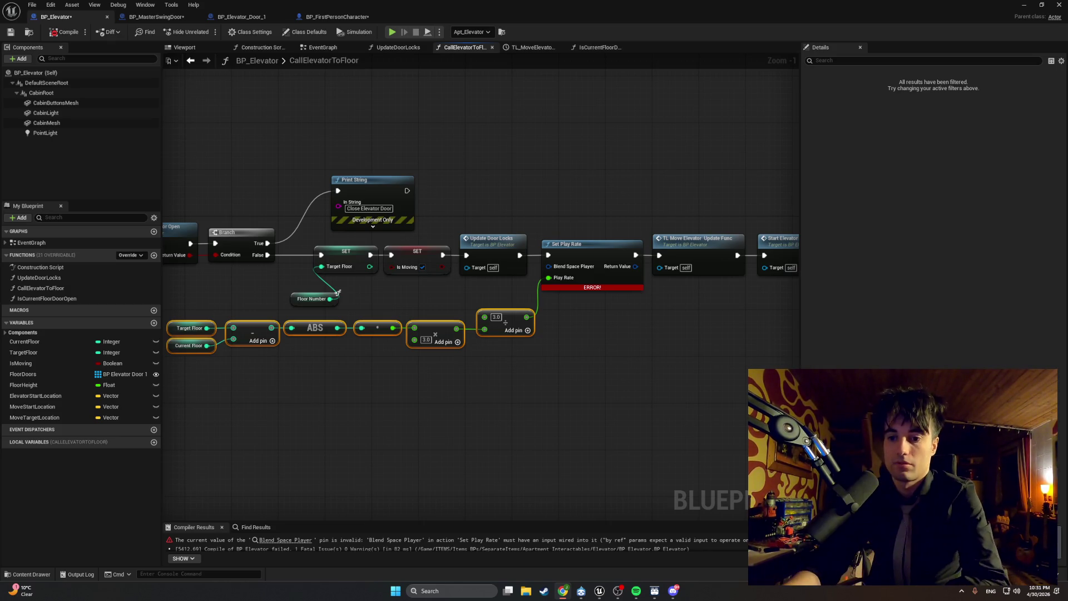
{"action": "left_click", "coordinate": [618, 416]}
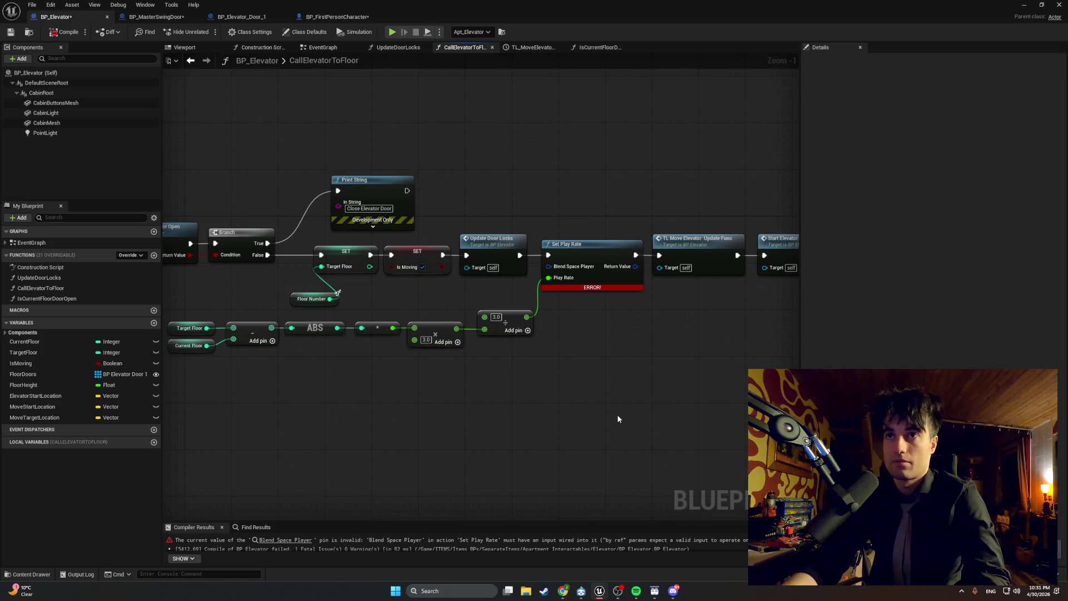
- Add a sequence-player Set Play Rate node beside the 3.0 node
{"action": "right_click", "coordinate": [618, 417]}
{"action": "type", "text": "set play rat"}
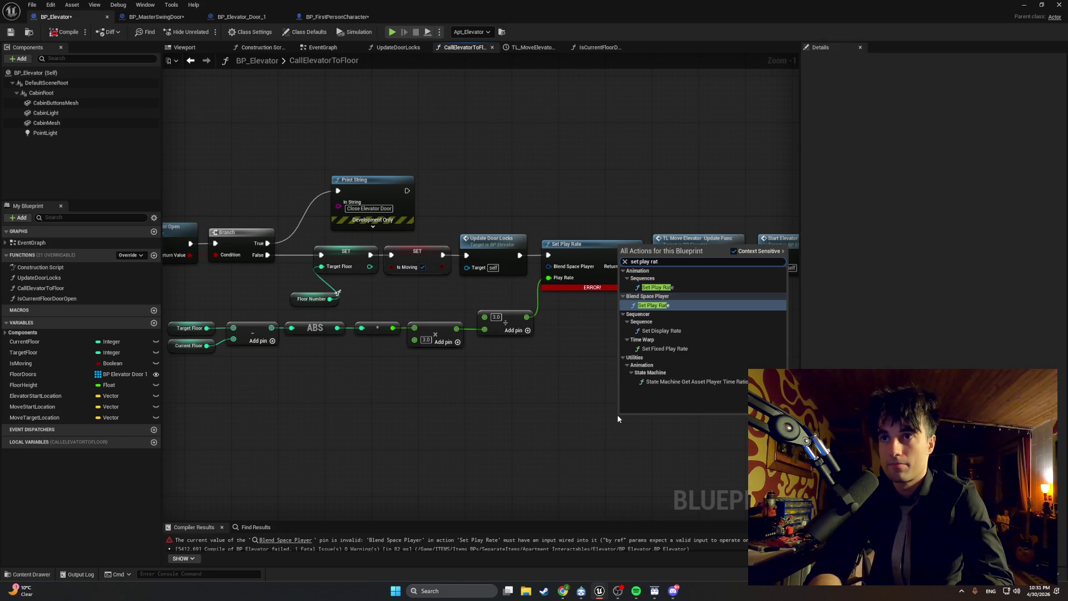
{"action": "key", "text": "Up"}
{"action": "key", "text": "Return"}
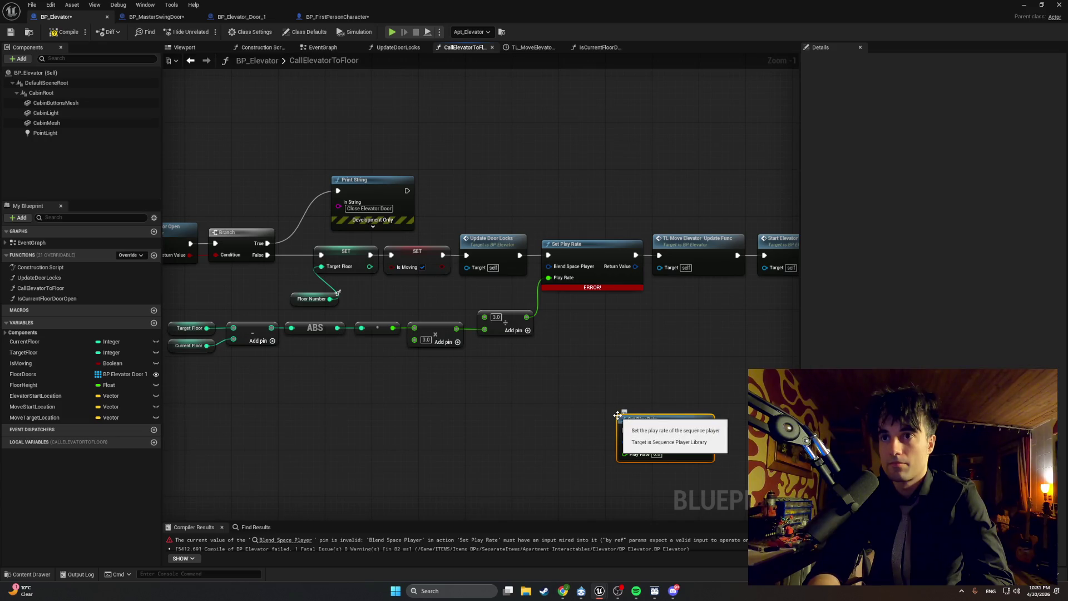
{"action": "left_click_drag", "start_coordinate": [657, 420], "coordinate": [609, 331]}
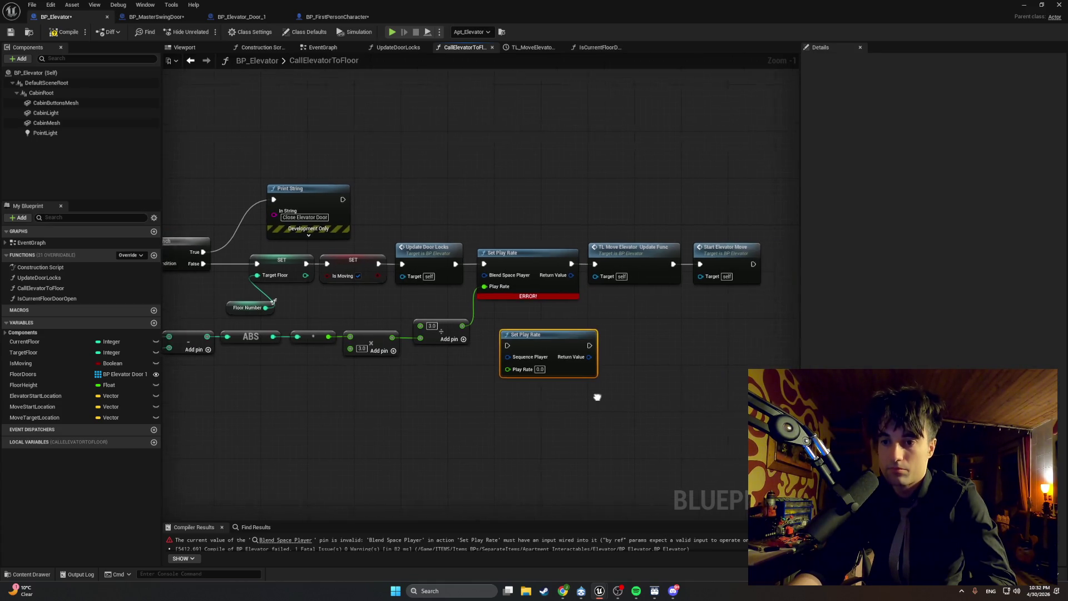
- Delete the erroring Set Play Rate and TL Move Elevator Update Func nodes, relink Update Door Locks to Start Elevator Move, and compile
{"action": "left_click_drag", "start_coordinate": [629, 213], "coordinate": [526, 289]}
{"action": "key", "text": "Delete"}
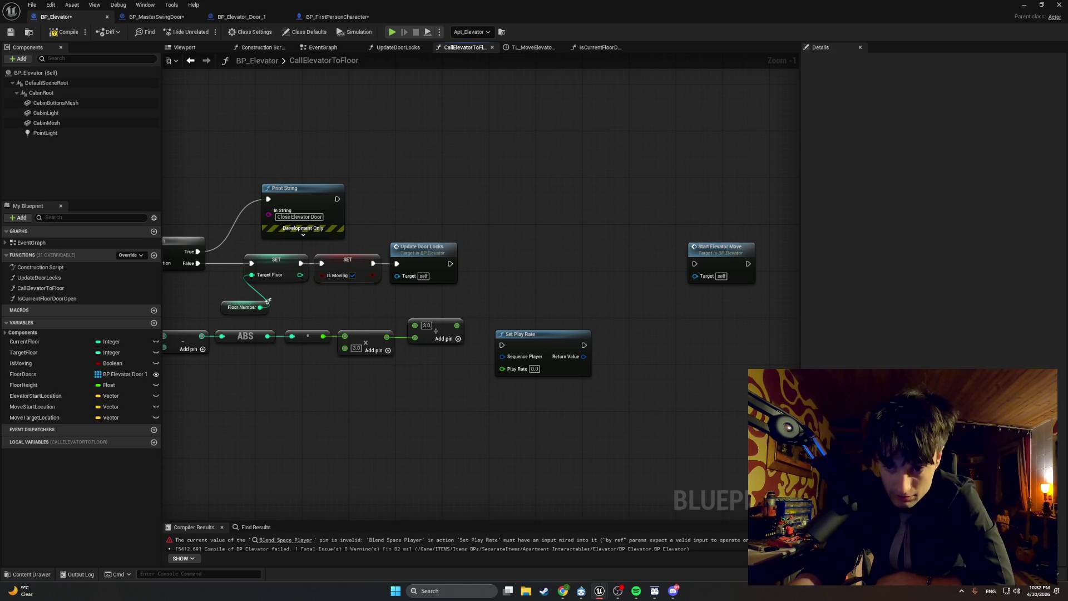
{"action": "mouse_move", "coordinate": [414, 454]}
{"action": "left_mouse_down"}
{"action": "mouse_move", "coordinate": [505, 443]}
{"action": "mouse_move", "coordinate": [526, 453]}
{"action": "mouse_move", "coordinate": [510, 467]}
{"action": "mouse_move", "coordinate": [450, 456]}
{"action": "left_mouse_up"}
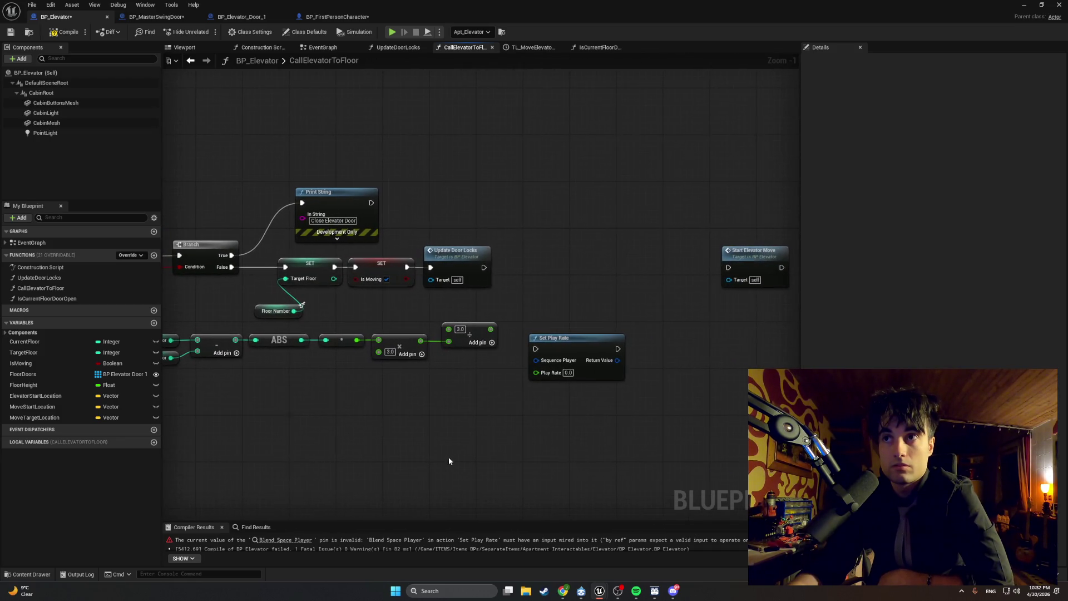
{"action": "mouse_move", "coordinate": [562, 342]}
{"action": "left_mouse_down"}
{"action": "mouse_move", "coordinate": [560, 263]}
{"action": "mouse_move", "coordinate": [562, 326]}
{"action": "left_mouse_up"}
{"action": "mouse_move", "coordinate": [484, 267]}
{"action": "left_mouse_down"}
{"action": "mouse_move", "coordinate": [728, 267]}
{"action": "mouse_move", "coordinate": [529, 260]}
{"action": "left_mouse_up"}
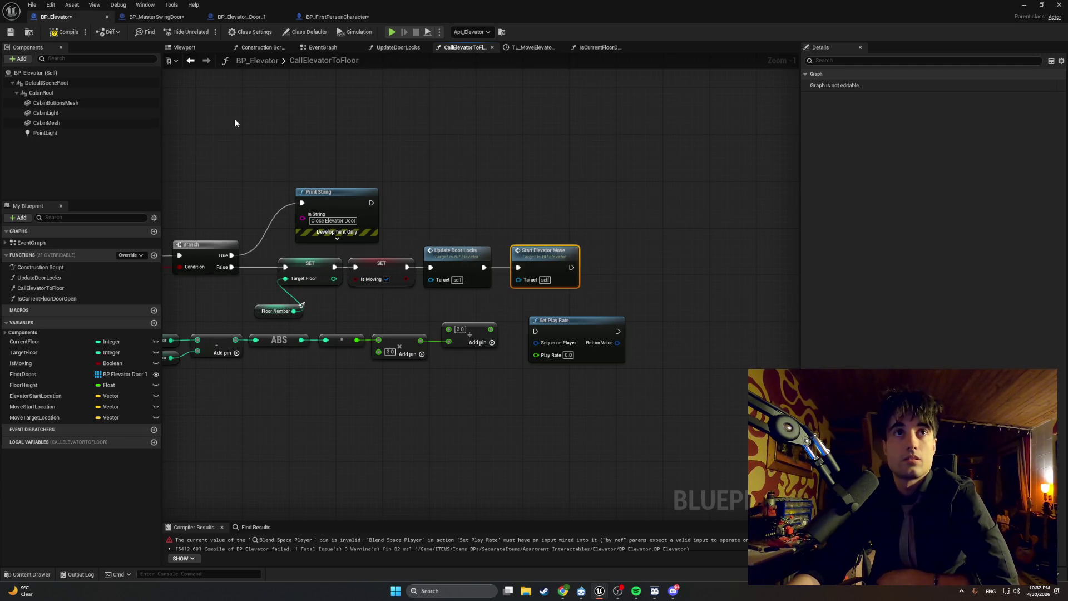
{"action": "left_click", "coordinate": [60, 33]}
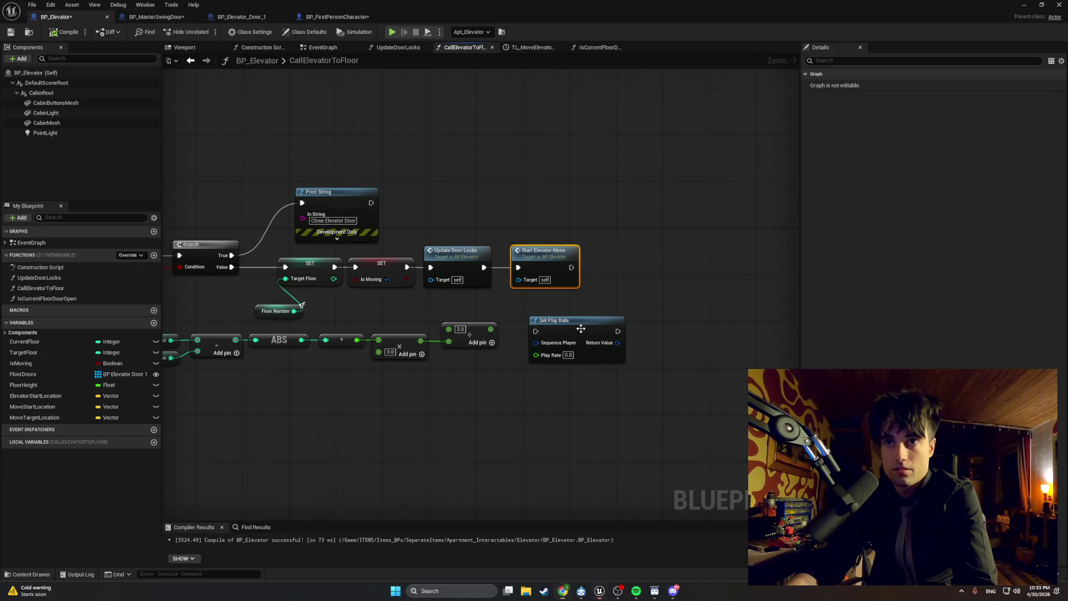
- Delete the sequence-player Set Play Rate node, leaving the add-3.0 output unconnected
{"action": "left_click", "coordinate": [562, 359]}
{"action": "key", "text": "Delete"}
{"action": "left_click_drag", "start_coordinate": [562, 366], "coordinate": [621, 365]}
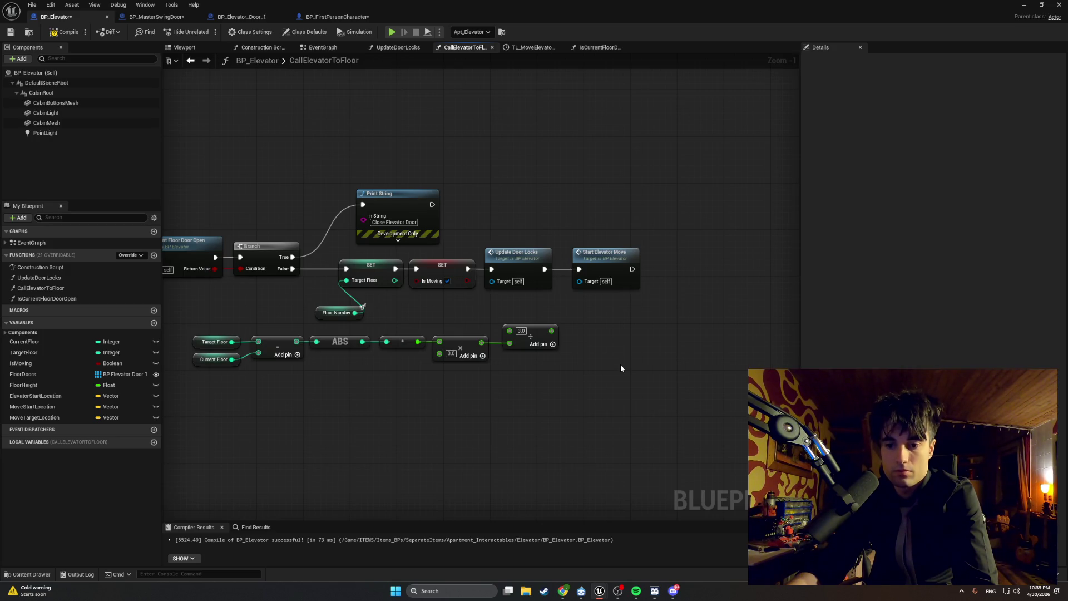
{"action": "left_click_drag", "start_coordinate": [615, 365], "coordinate": [587, 366]}
{"action": "left_click_drag", "start_coordinate": [537, 334], "coordinate": [539, 335]}
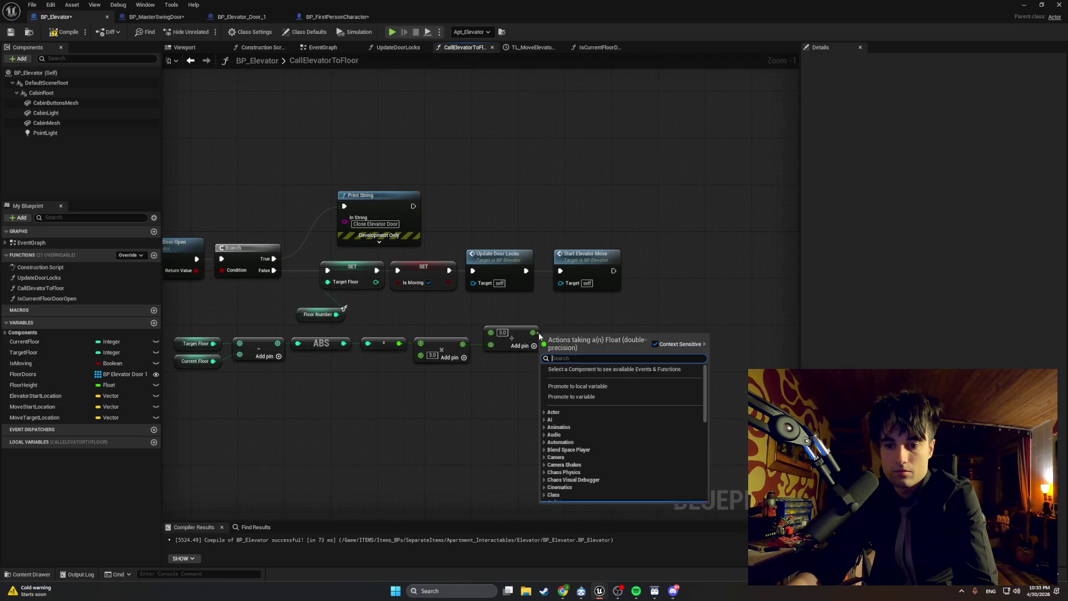
{"action": "left_click", "coordinate": [499, 396]}
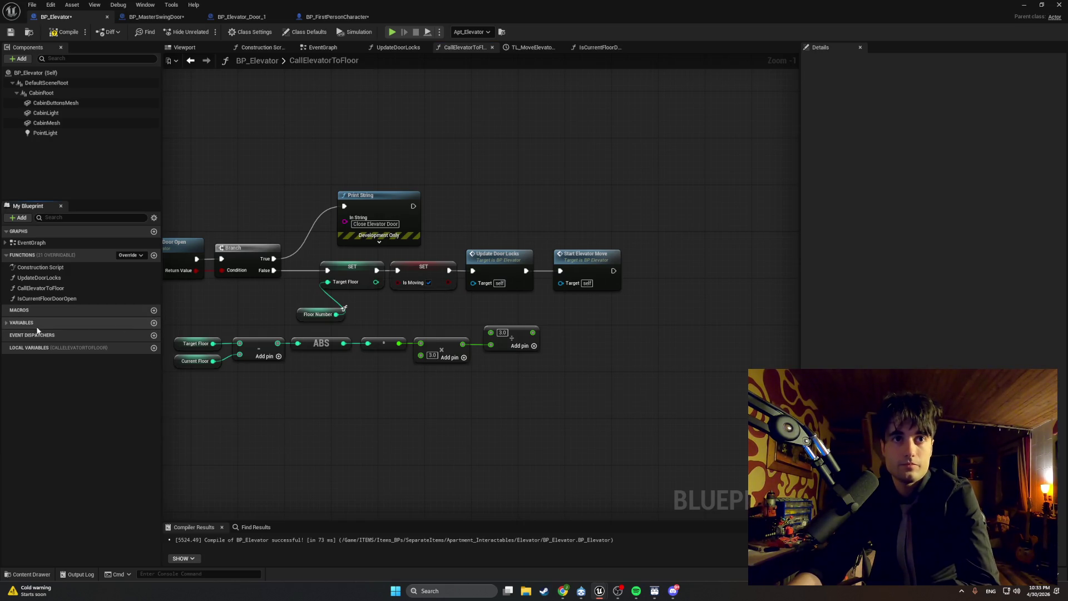
- Create ElevatorPlayRate as a Float and drag it into the graph after the math chain
{"action": "left_click", "coordinate": [153, 322]}
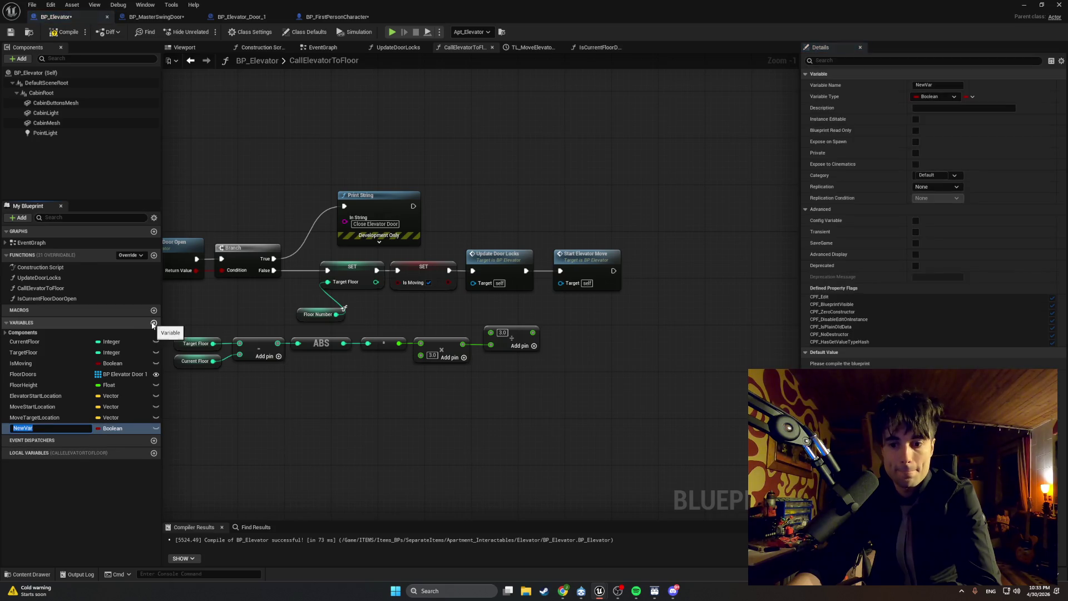
{"action": "type", "text": "Eleva"}
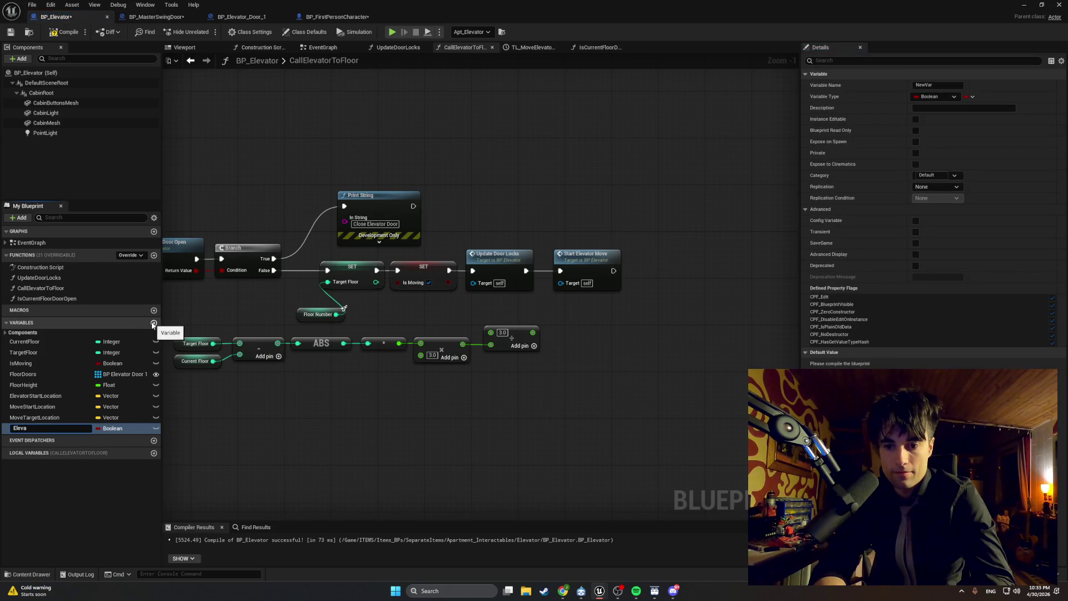
{"action": "type", "text": "torPlayRate"}
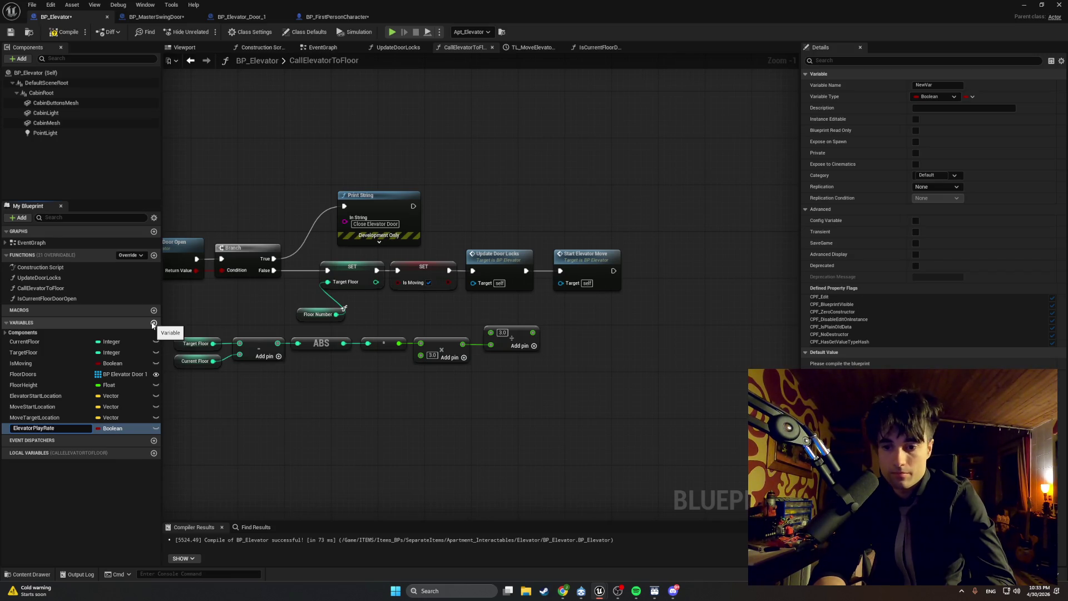
{"action": "key", "text": "Return"}
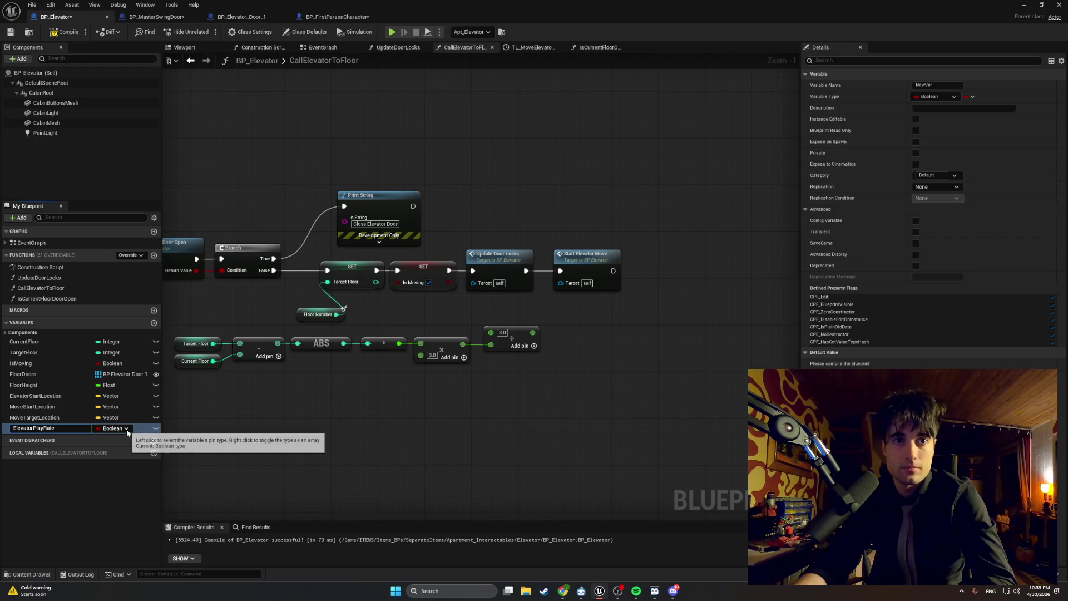
{"action": "left_click", "coordinate": [125, 430]}
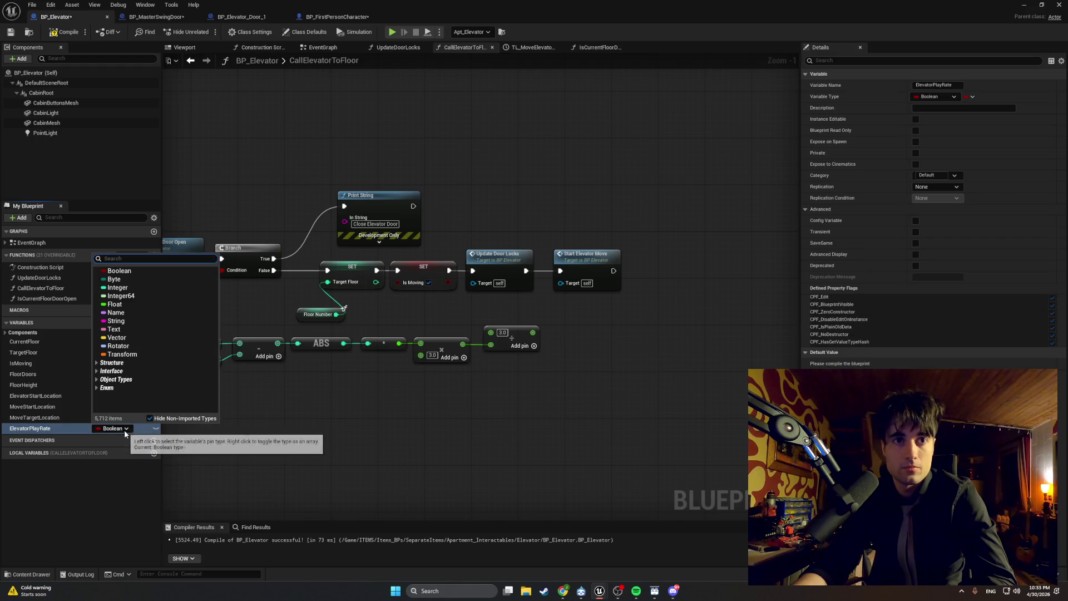
{"action": "left_click", "coordinate": [114, 304]}
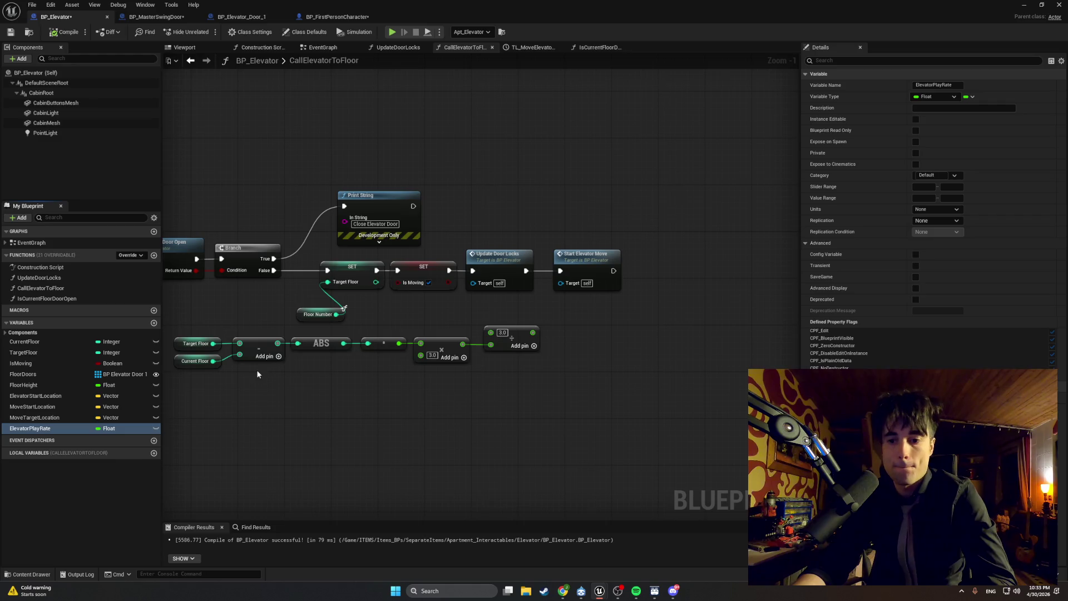
{"action": "left_click_drag", "start_coordinate": [349, 403], "coordinate": [295, 407]}
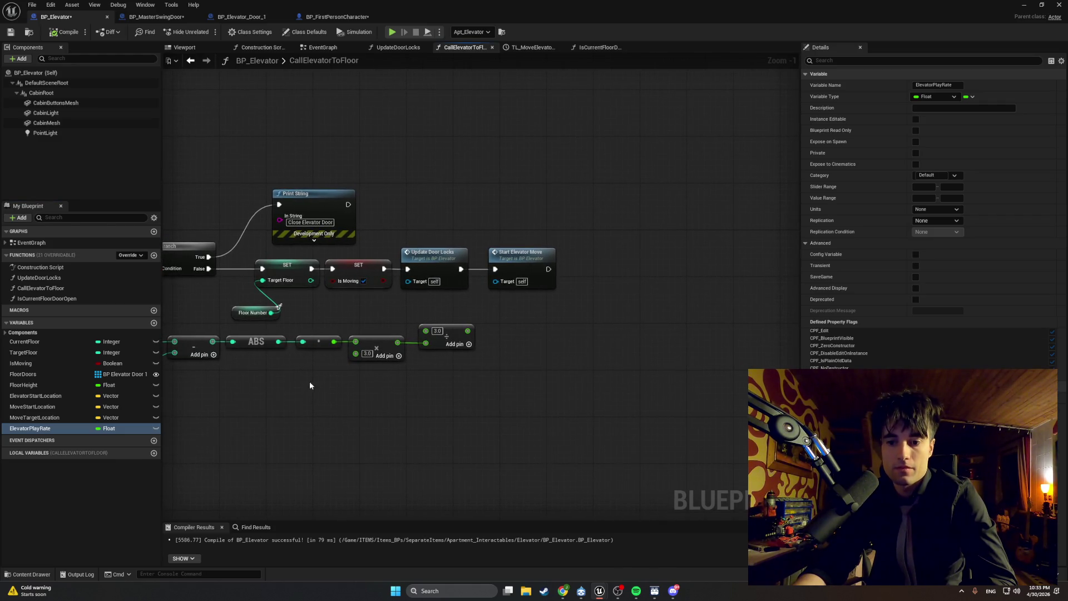
{"action": "mouse_move", "coordinate": [502, 325]}
{"action": "left_mouse_down"}
{"action": "mouse_move", "coordinate": [490, 337]}
{"action": "mouse_move", "coordinate": [506, 339]}
{"action": "left_mouse_up"}
- Place a SET Elevator Play Rate node and move Start Elevator Move further right
{"action": "left_click", "coordinate": [529, 344]}
{"action": "left_click_drag", "start_coordinate": [448, 282], "coordinate": [552, 282]}
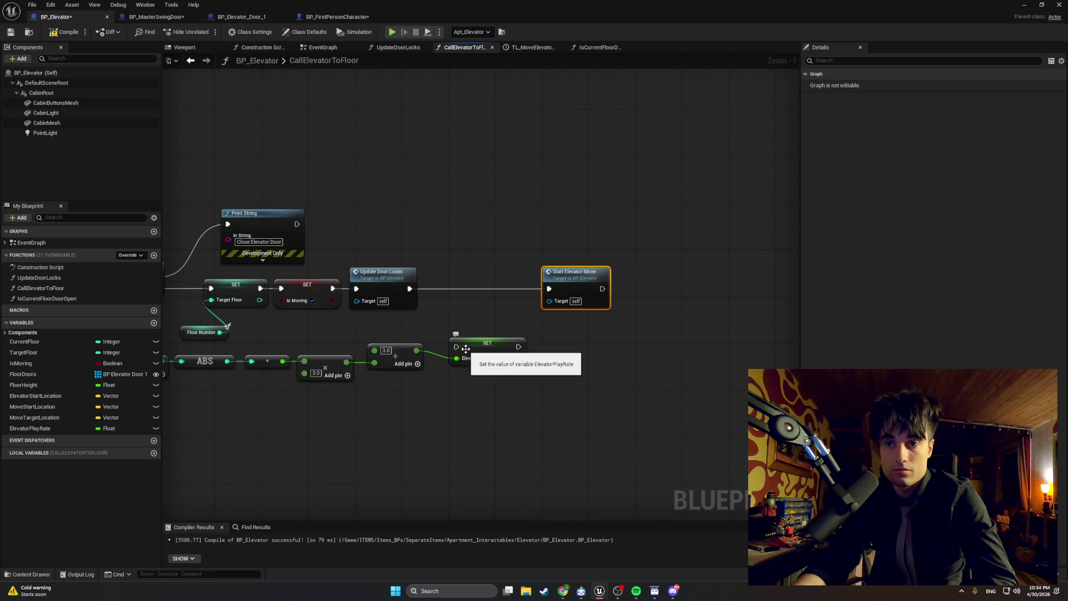
{"action": "mouse_move", "coordinate": [562, 594]}
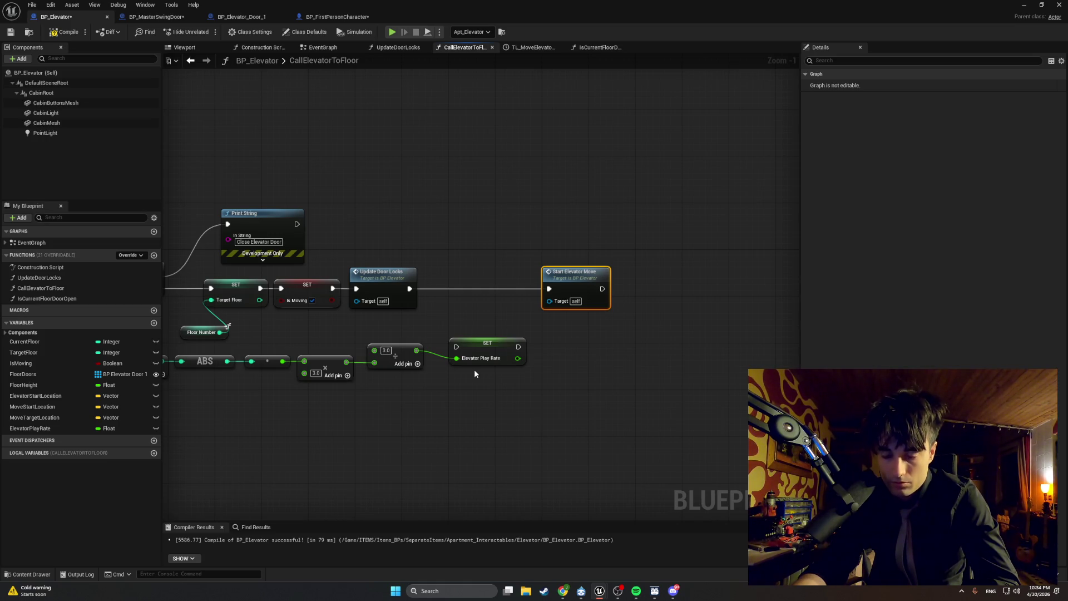
{"action": "left_click_drag", "start_coordinate": [474, 344], "coordinate": [474, 338]}
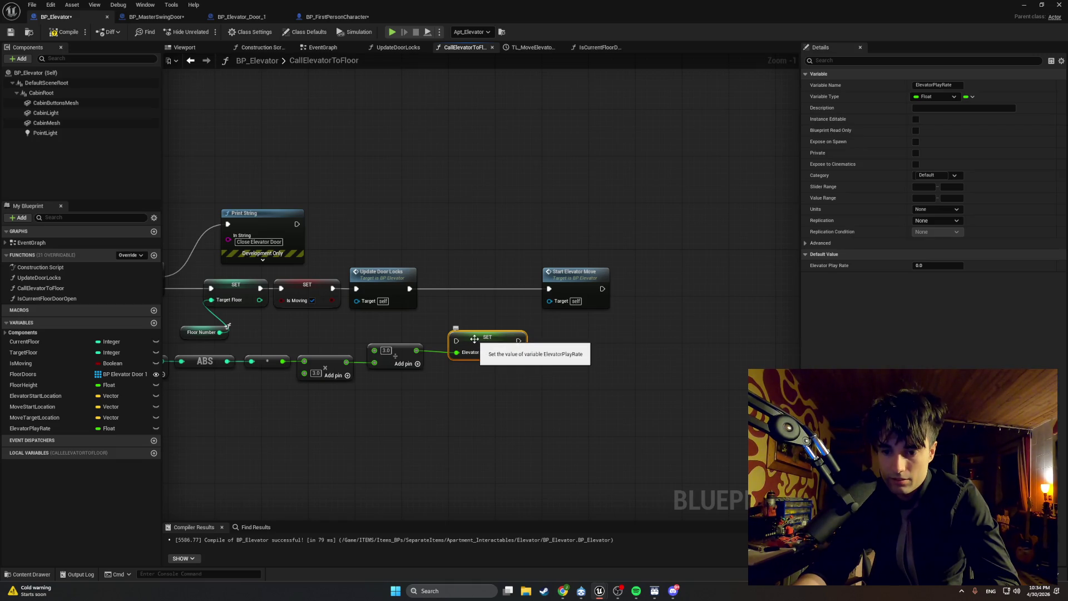
- Screenshot the CallElevatorToFloor function layout and compile the blueprint
{"action": "left_click_drag", "start_coordinate": [458, 370], "coordinate": [603, 359]}
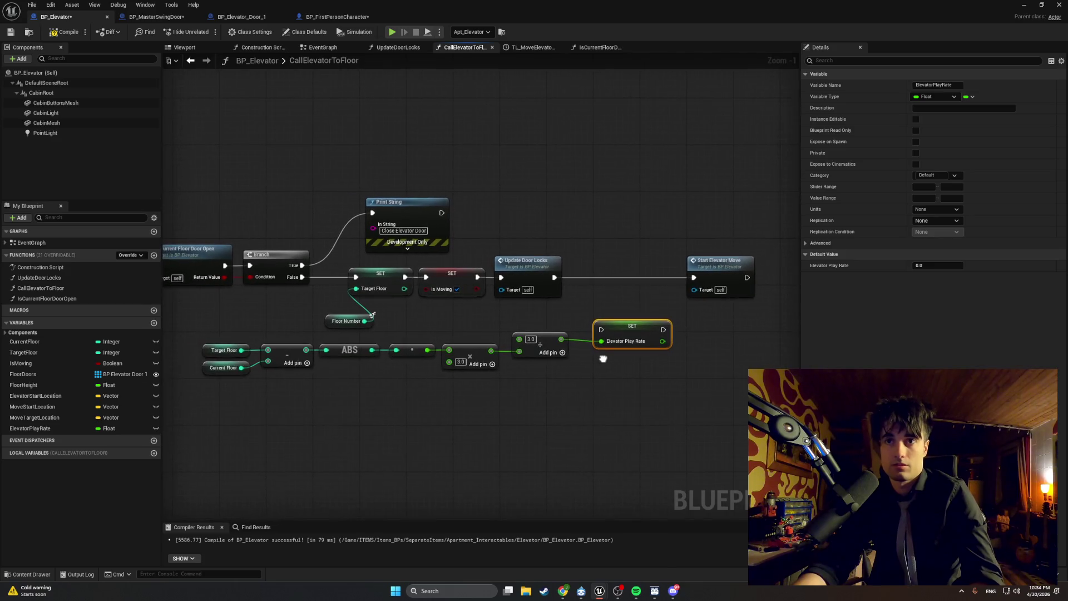
{"action": "key", "text": "super+shift+s"}
{"action": "left_click_drag", "start_coordinate": [762, 434], "coordinate": [122, 195]}
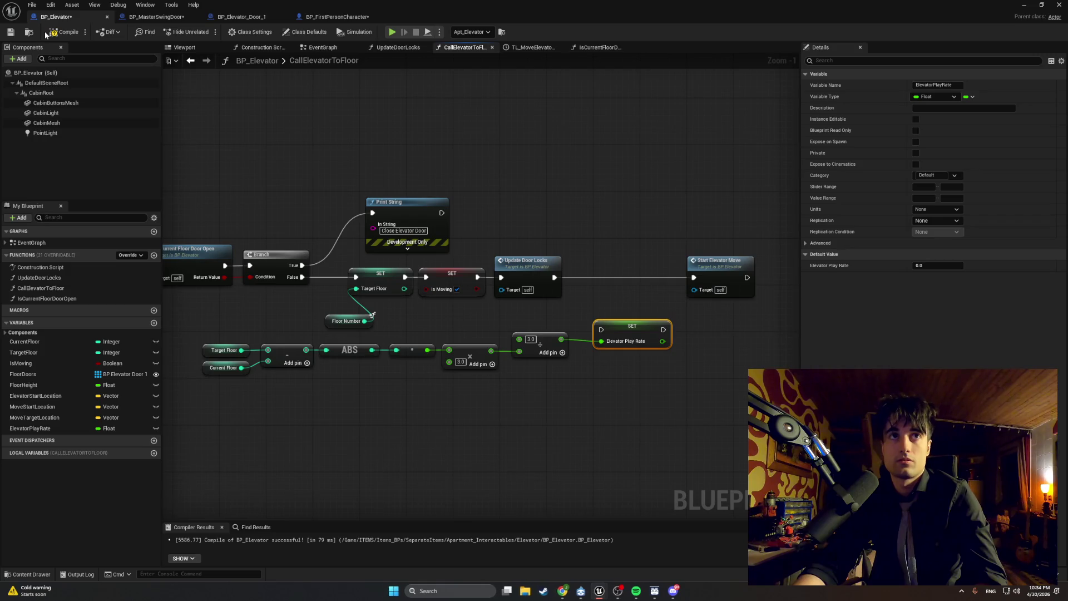
{"action": "left_click", "coordinate": [49, 34]}
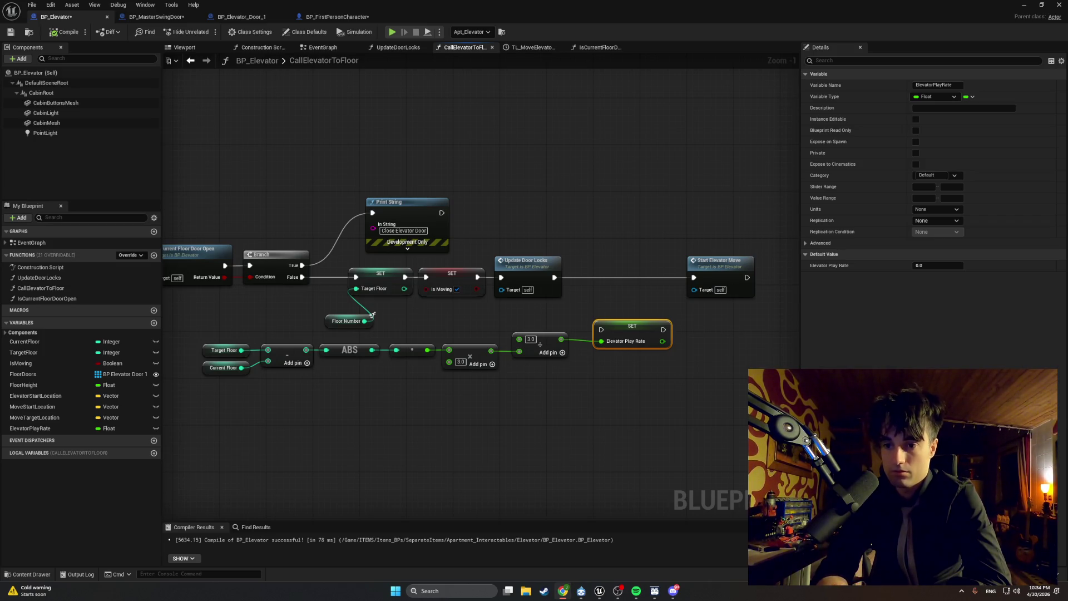
- Move Update Door Locks next to Start Elevator Move and shift the math nodes and setter left
{"action": "mouse_move", "coordinate": [676, 425]}
{"action": "left_mouse_down"}
{"action": "mouse_move", "coordinate": [518, 428]}
{"action": "mouse_move", "coordinate": [537, 463]}
{"action": "left_mouse_up"}
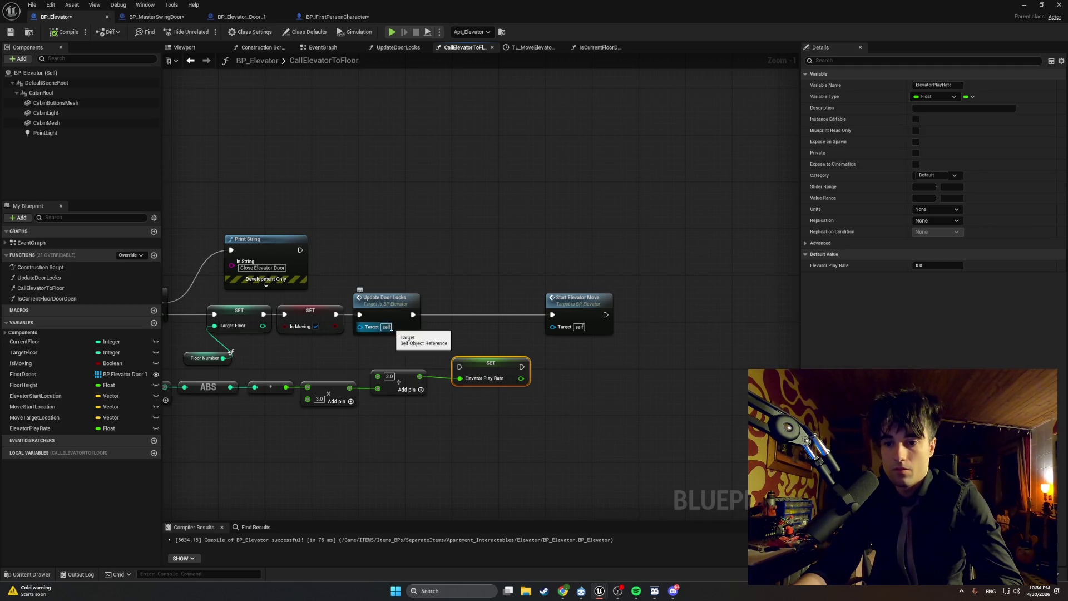
{"action": "left_click_drag", "start_coordinate": [391, 305], "coordinate": [501, 302]}
{"action": "left_click_drag", "start_coordinate": [382, 369], "coordinate": [582, 357]}
{"action": "mouse_move", "coordinate": [700, 423]}
{"action": "left_mouse_down"}
{"action": "mouse_move", "coordinate": [452, 398]}
{"action": "mouse_move", "coordinate": [255, 351]}
{"action": "mouse_move", "coordinate": [240, 363]}
{"action": "left_mouse_up"}
{"action": "mouse_move", "coordinate": [704, 358]}
{"action": "left_mouse_down"}
{"action": "mouse_move", "coordinate": [582, 356]}
{"action": "mouse_move", "coordinate": [622, 353]}
{"action": "left_mouse_up"}
{"action": "left_click", "coordinate": [634, 425]}
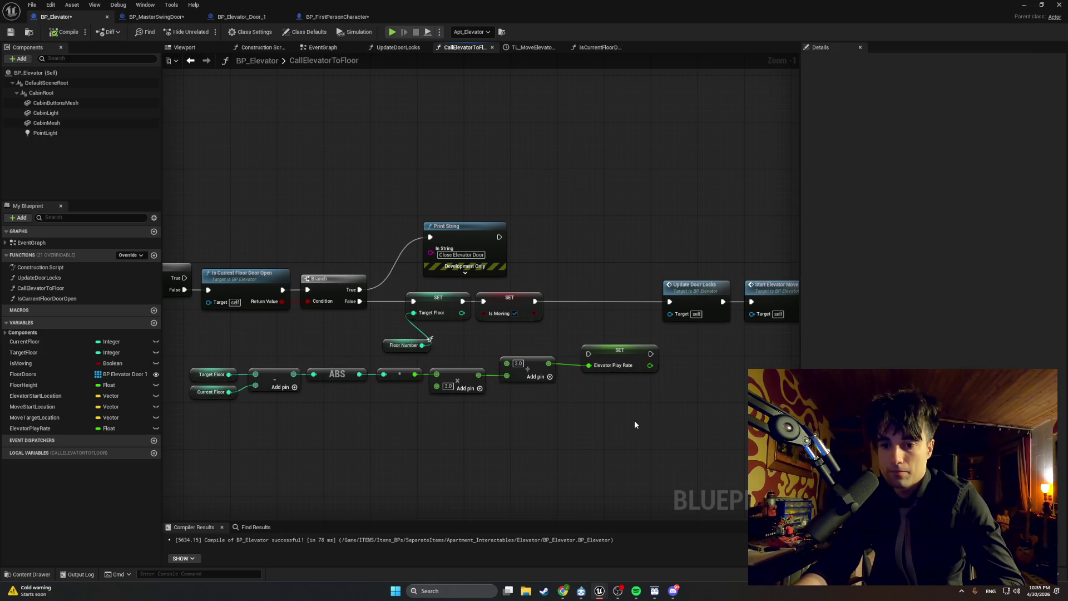
- Chain Is Moving SET → SET Elevator Play Rate → Update Door Locks and compile successfully
{"action": "left_click_drag", "start_coordinate": [600, 351], "coordinate": [583, 299]}
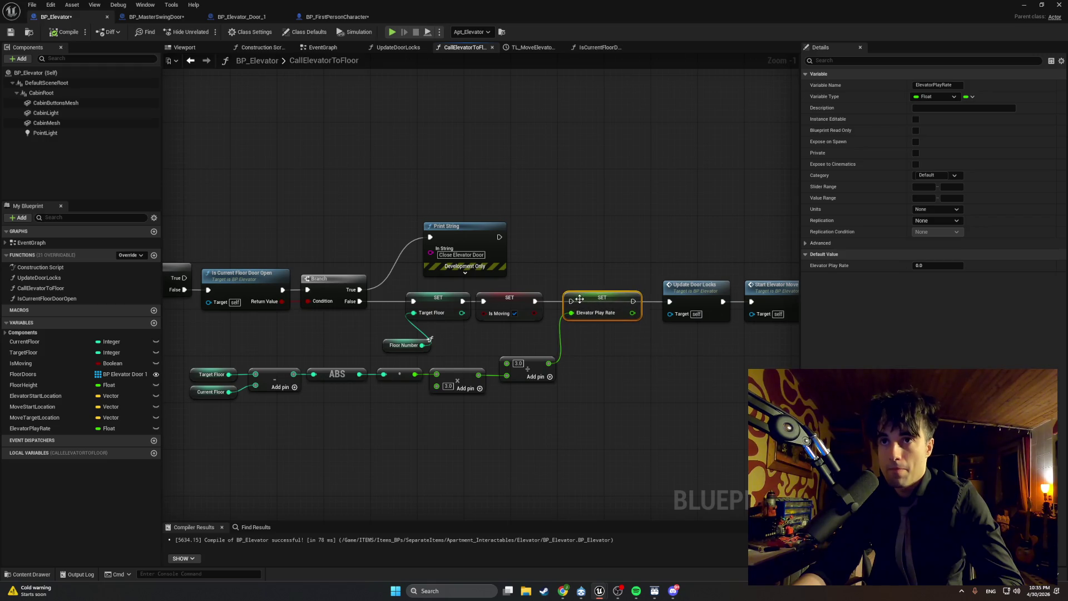
{"action": "left_click", "coordinate": [550, 304]}
{"action": "left_click_drag", "start_coordinate": [535, 302], "coordinate": [669, 302]}
{"action": "left_click_drag", "start_coordinate": [761, 294], "coordinate": [755, 293]}
{"action": "mouse_move", "coordinate": [763, 346]}
{"action": "left_mouse_down"}
{"action": "mouse_move", "coordinate": [661, 280]}
{"action": "mouse_move", "coordinate": [678, 286]}
{"action": "left_mouse_up"}
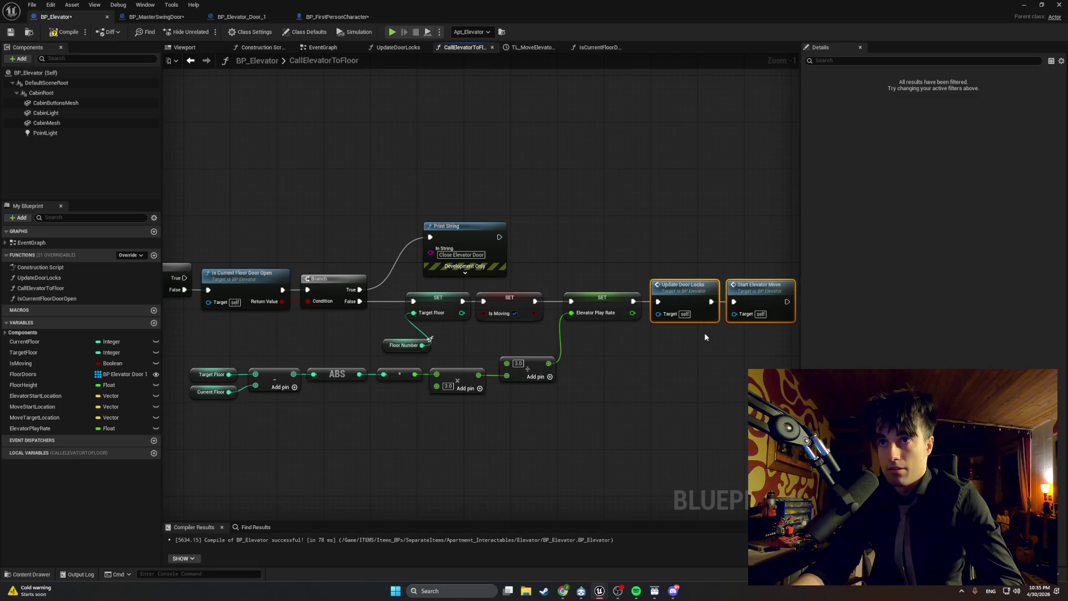
{"action": "left_click", "coordinate": [64, 32]}
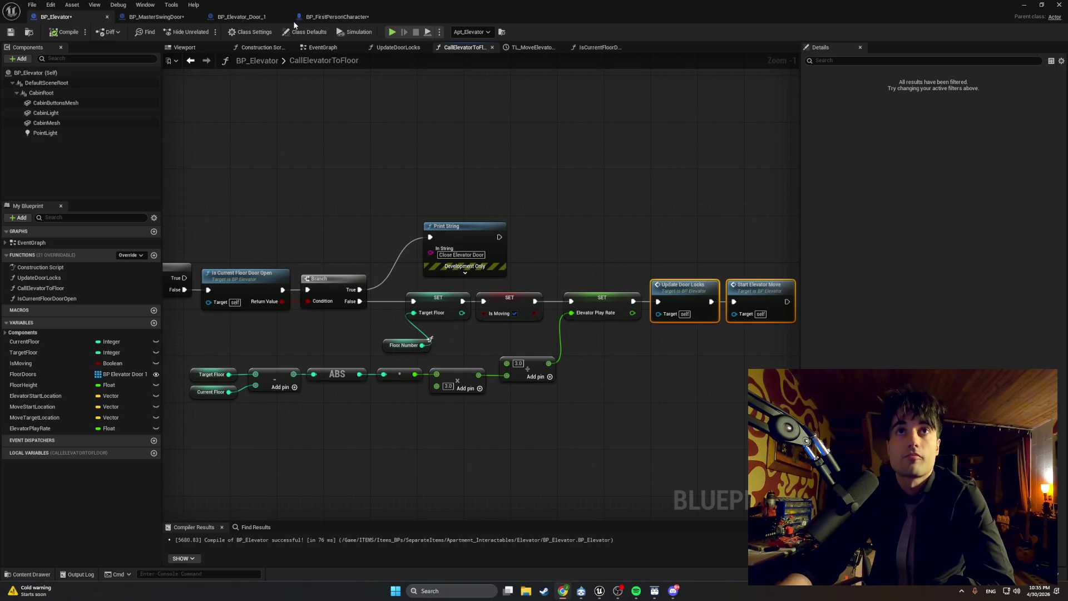
{"action": "left_click", "coordinate": [334, 48]}
{"action": "scroll", "coordinate": [348, 176], "scroll_direction": "down", "scroll_amount": 4}
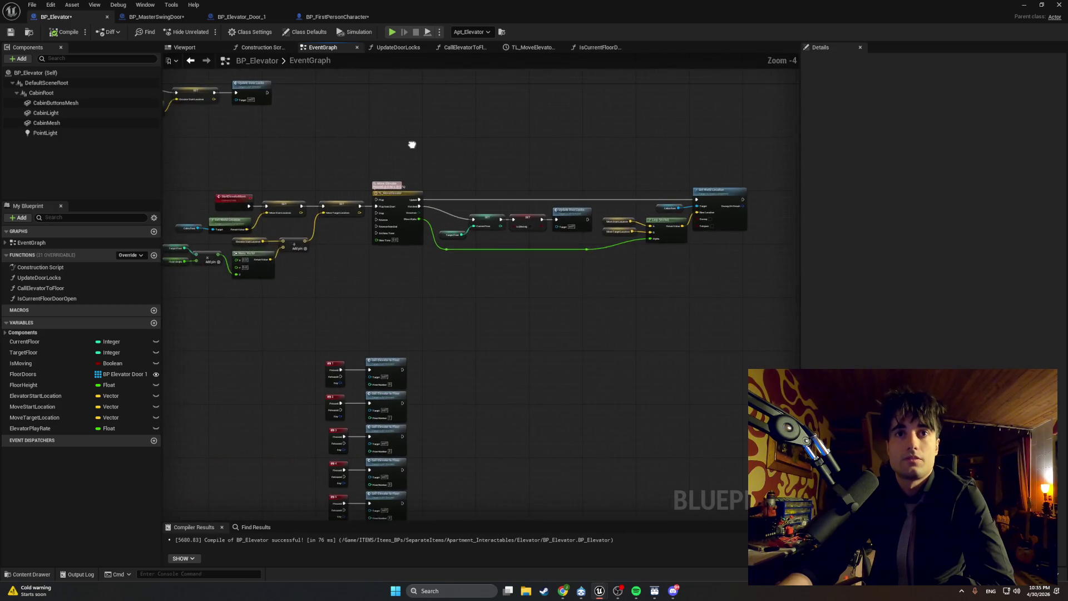
{"action": "scroll", "coordinate": [348, 174], "scroll_direction": "up", "scroll_amount": 5}
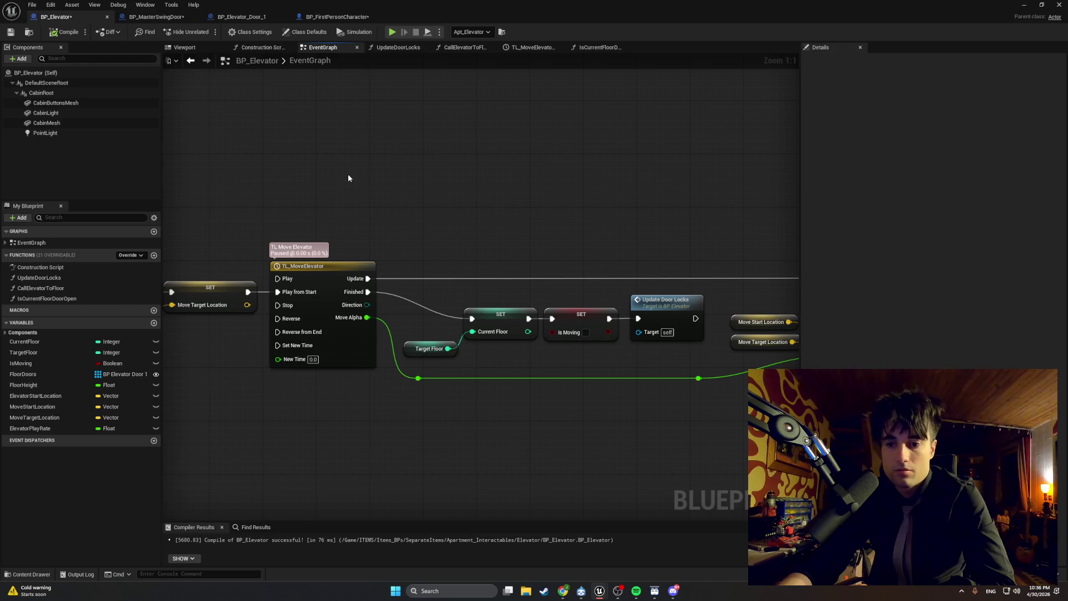
{"action": "left_click_drag", "start_coordinate": [349, 173], "coordinate": [468, 174]}
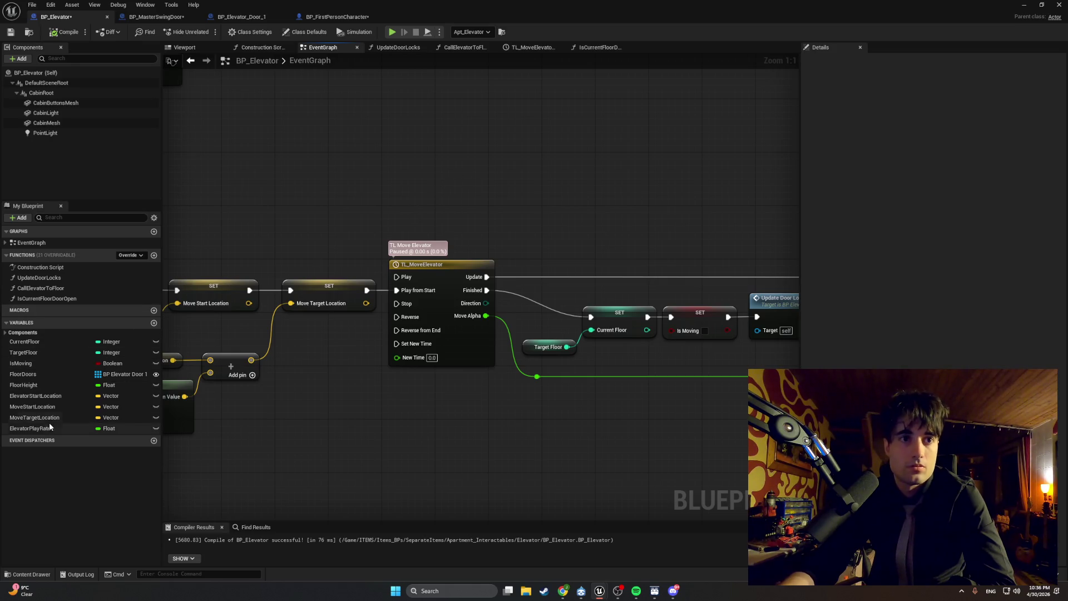
{"action": "mouse_move", "coordinate": [52, 428]}
{"action": "left_mouse_down"}
{"action": "mouse_move", "coordinate": [333, 365]}
{"action": "mouse_move", "coordinate": [326, 380]}
{"action": "left_mouse_up"}
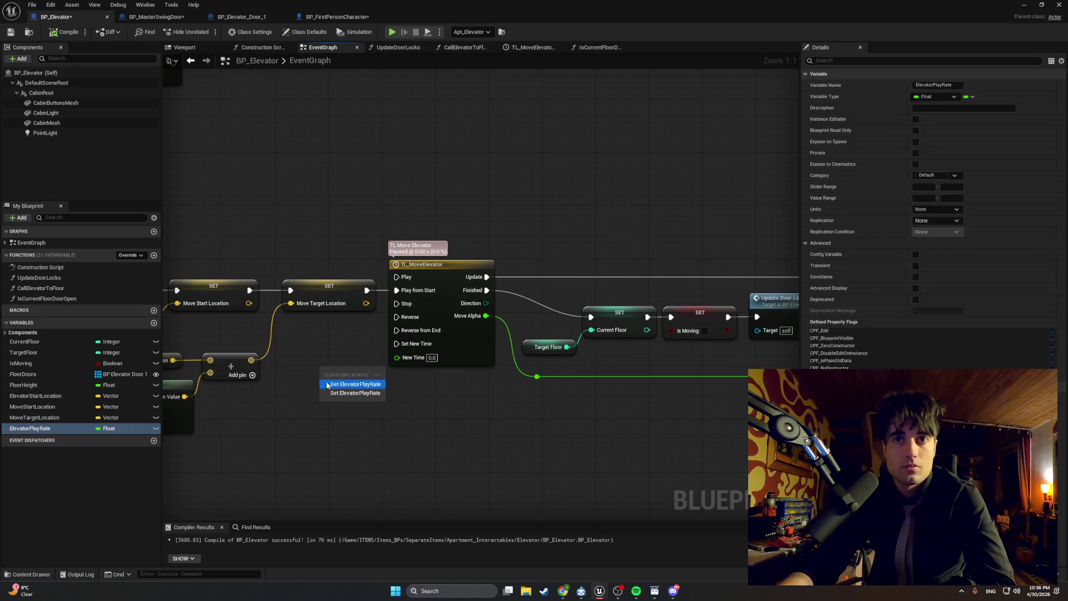
{"action": "left_click", "coordinate": [326, 380]}
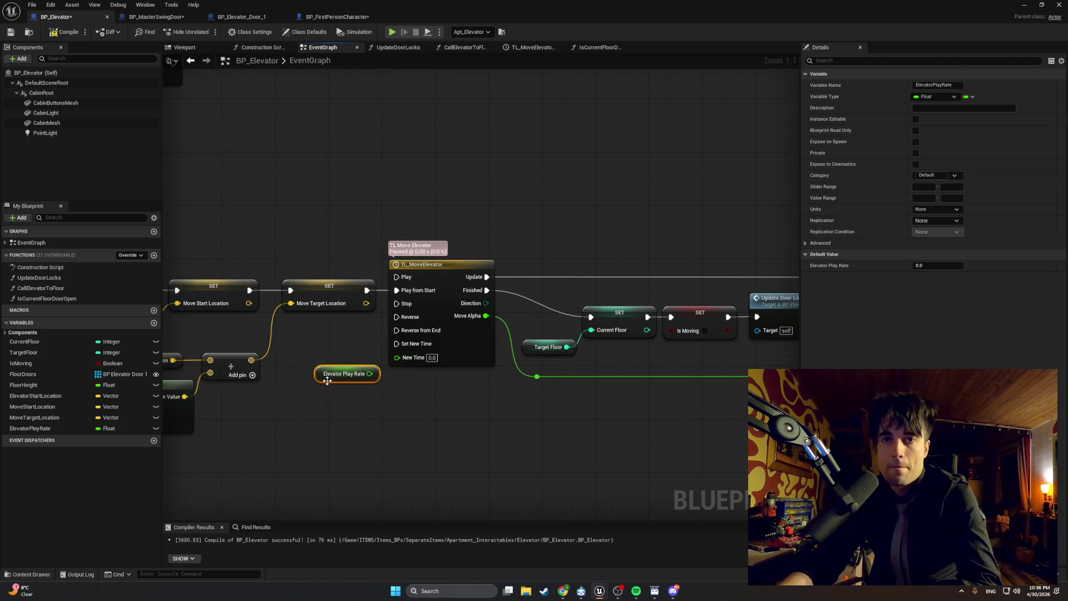
{"action": "key", "text": "Delete"}
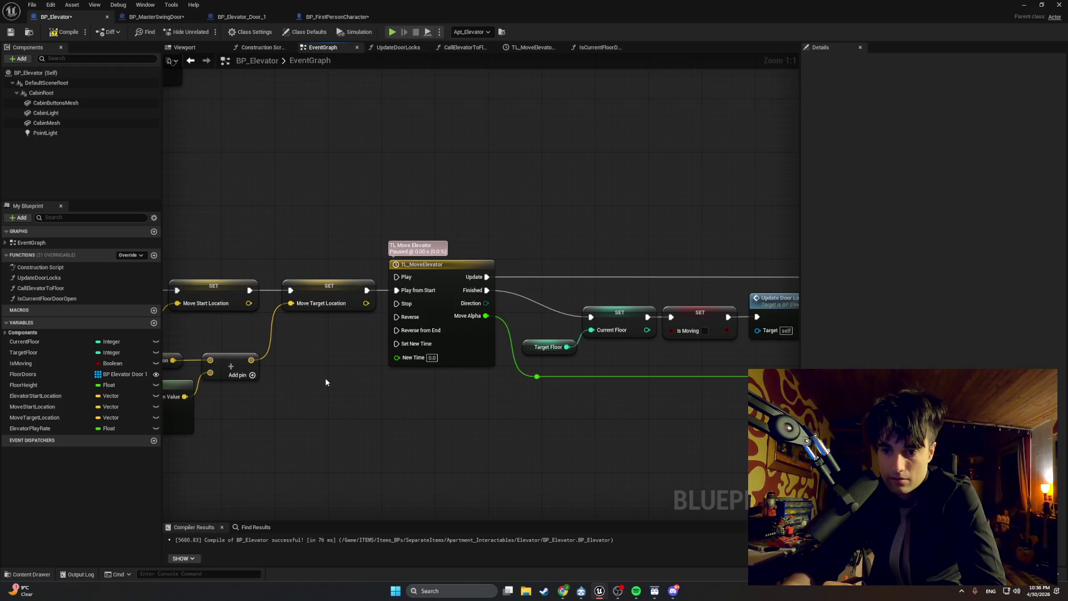
{"action": "left_click_drag", "start_coordinate": [431, 268], "coordinate": [447, 268]}
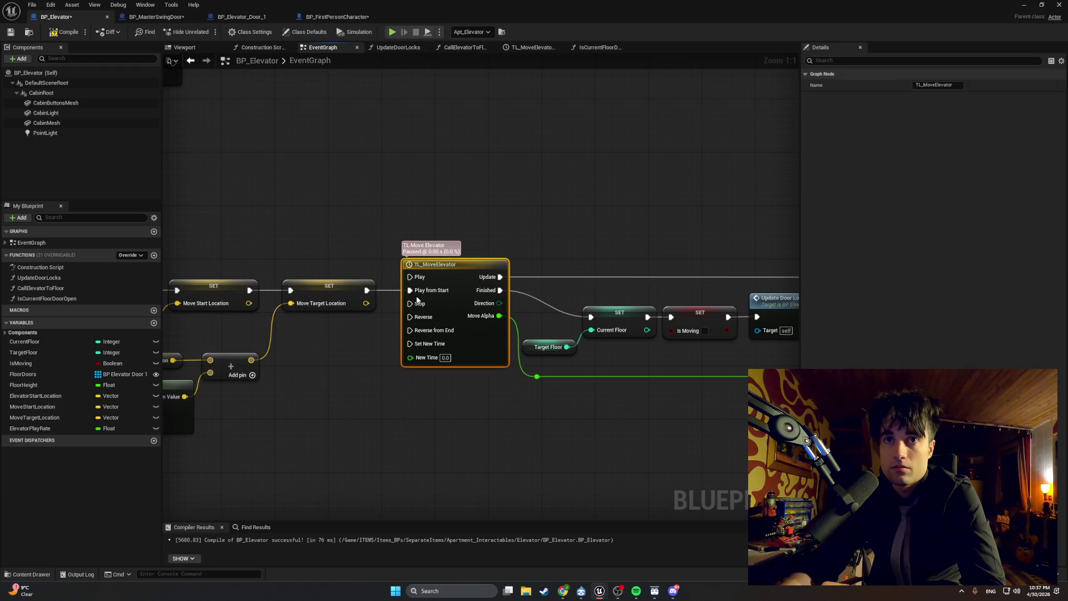
{"action": "left_click", "coordinate": [343, 282]}
{"action": "left_click", "coordinate": [375, 290]}
{"action": "left_click_drag", "start_coordinate": [375, 290], "coordinate": [358, 384]}
{"action": "type", "text": "set play"}
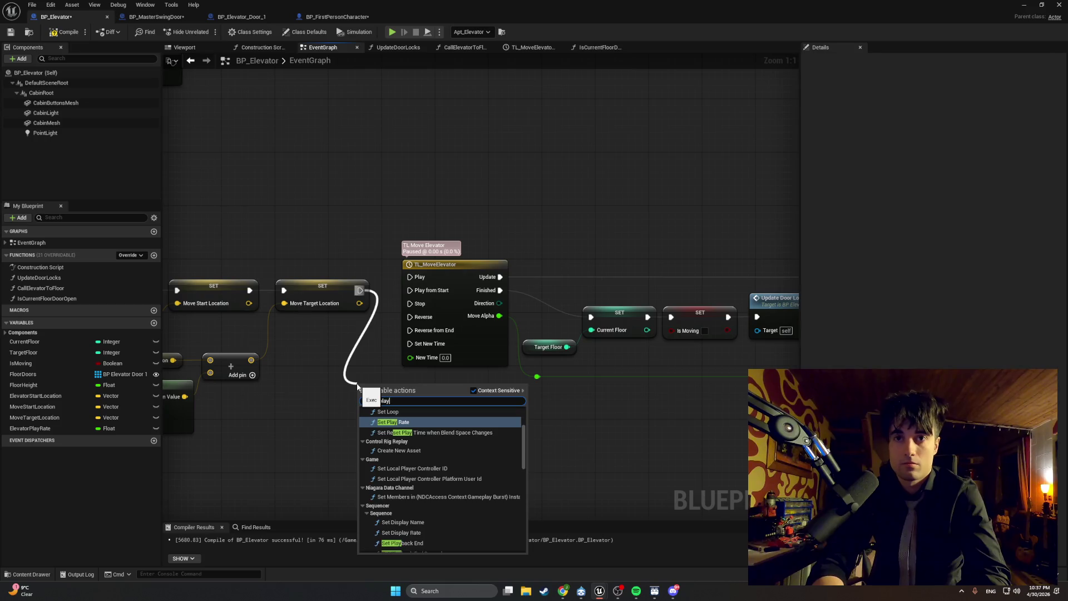
{"action": "key", "text": "Return"}
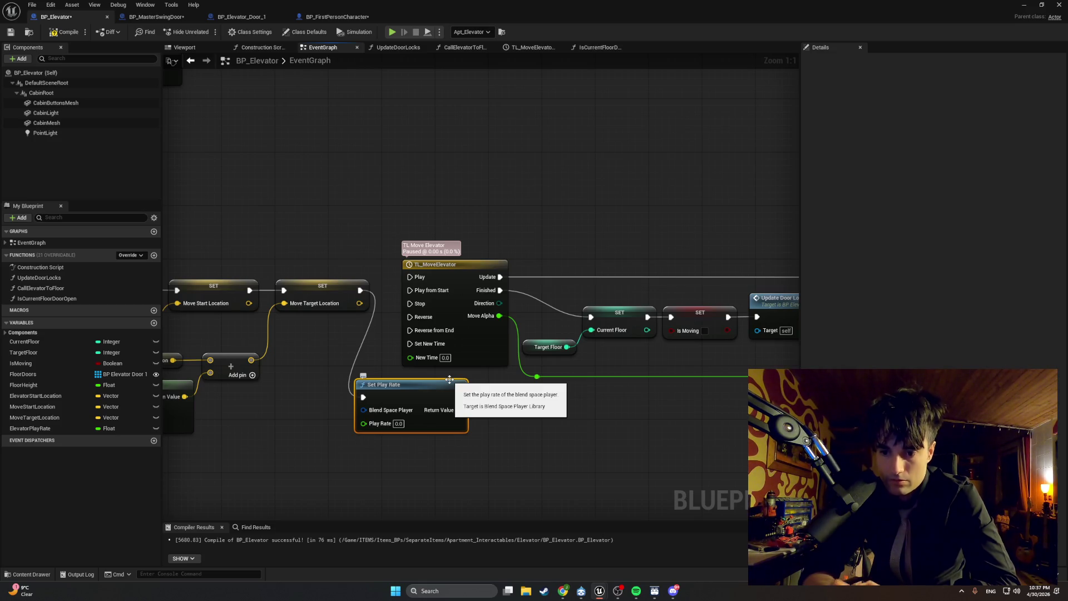
{"action": "key", "text": "Delete"}
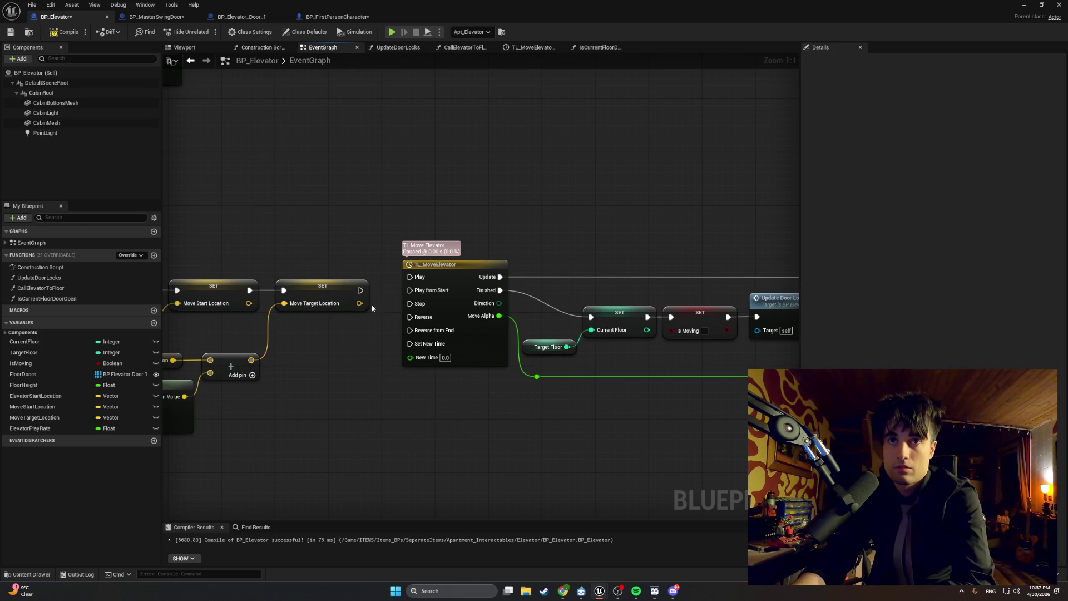
{"action": "left_click_drag", "start_coordinate": [359, 290], "coordinate": [395, 399]}
{"action": "type", "text": "set play rate"}
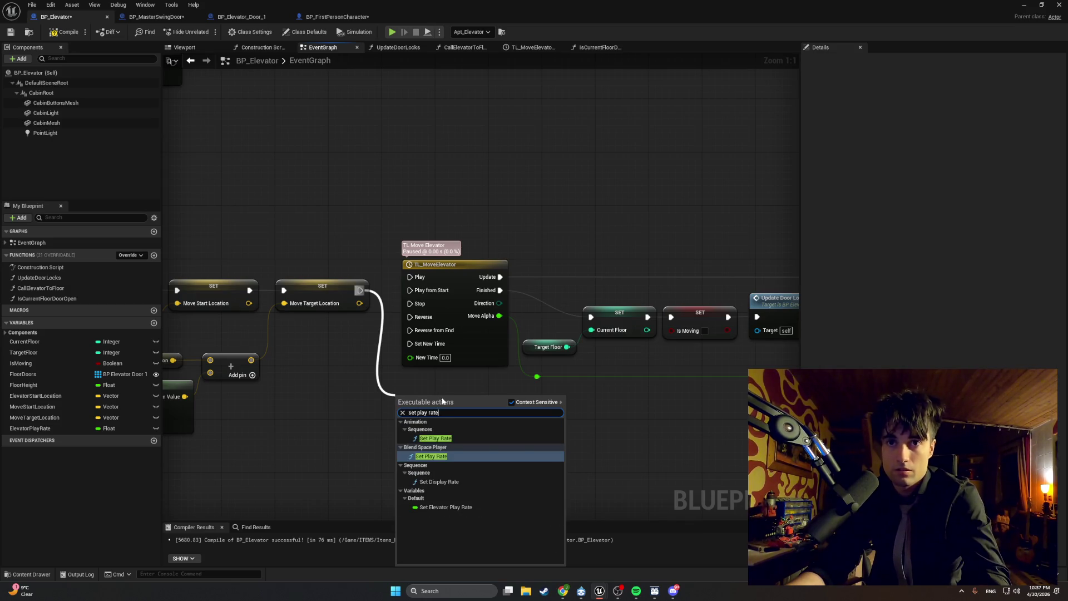
{"action": "key", "text": "super+shift+s"}
{"action": "mouse_move", "coordinate": [477, 465]}
{"action": "left_mouse_down"}
{"action": "mouse_move", "coordinate": [388, 411]}
{"action": "mouse_move", "coordinate": [387, 398]}
{"action": "left_mouse_up"}
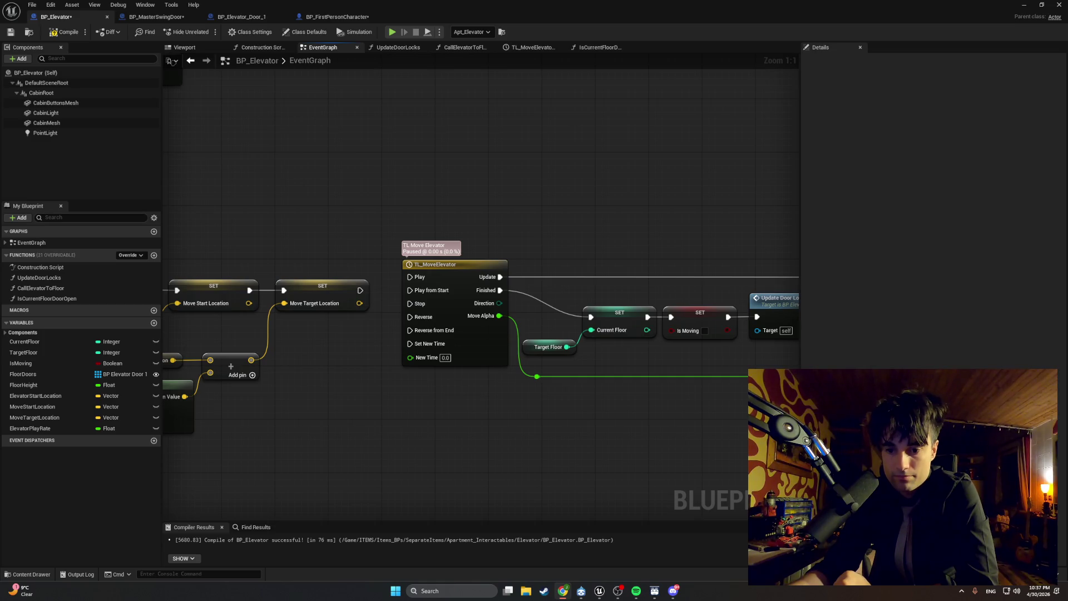
- Add a Sequences Set Play Rate node beside TL_MoveElevator, shifting the elevator chain right for room
{"action": "left_click", "coordinate": [575, 546]}
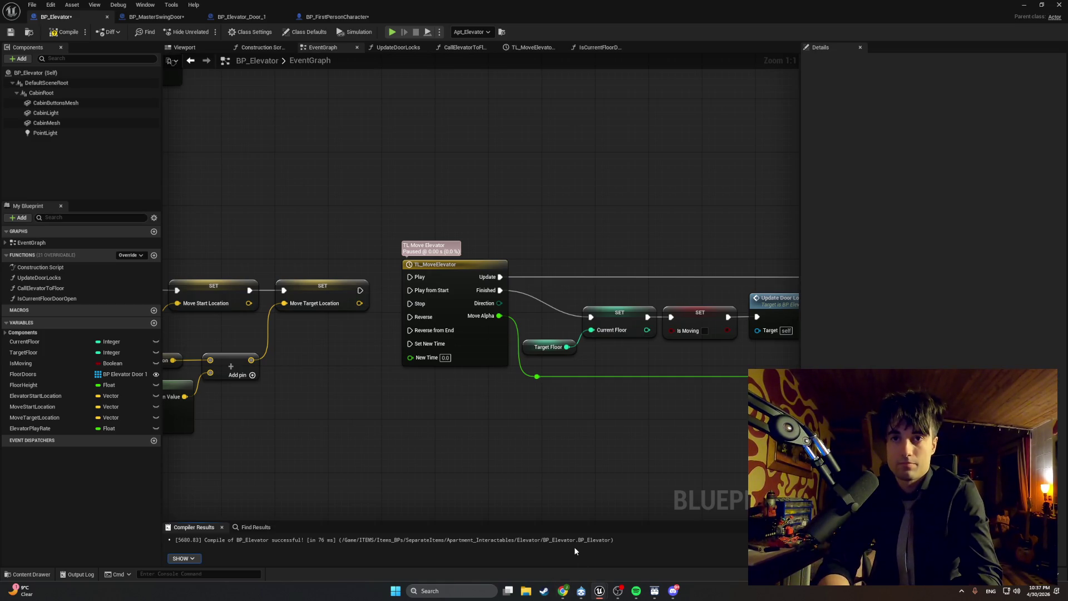
{"action": "right_click", "coordinate": [457, 438]}
{"action": "type", "text": "set play rate"}
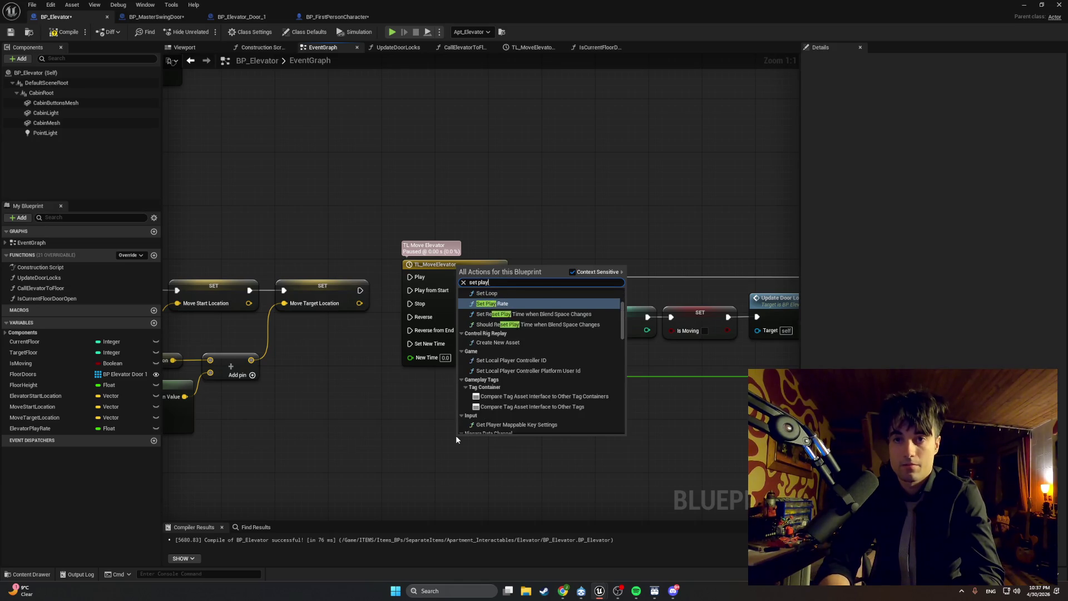
{"action": "key", "text": "Up"}
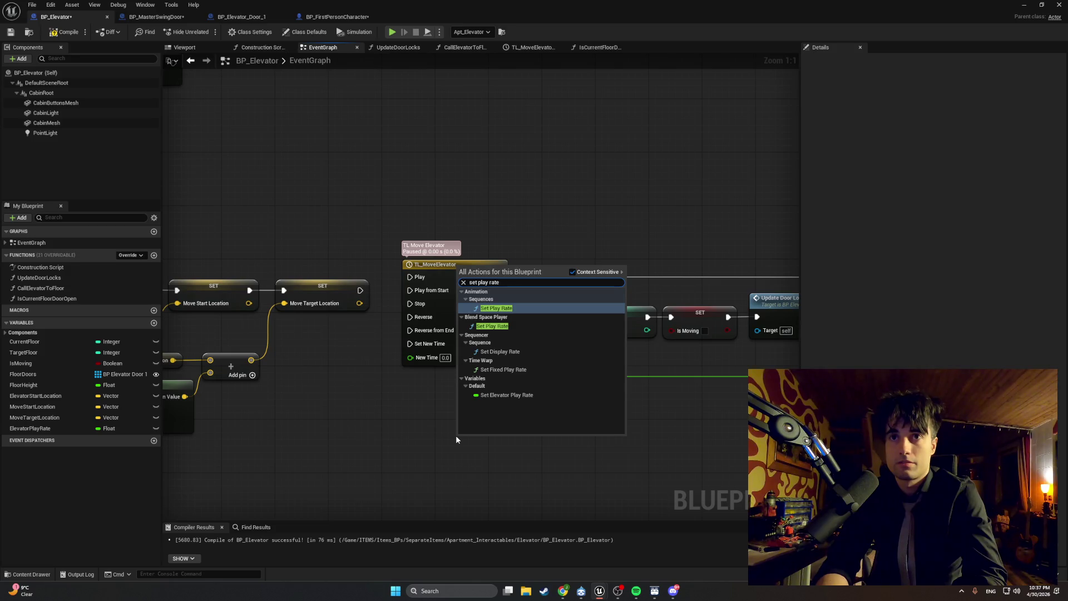
{"action": "key", "text": "Return"}
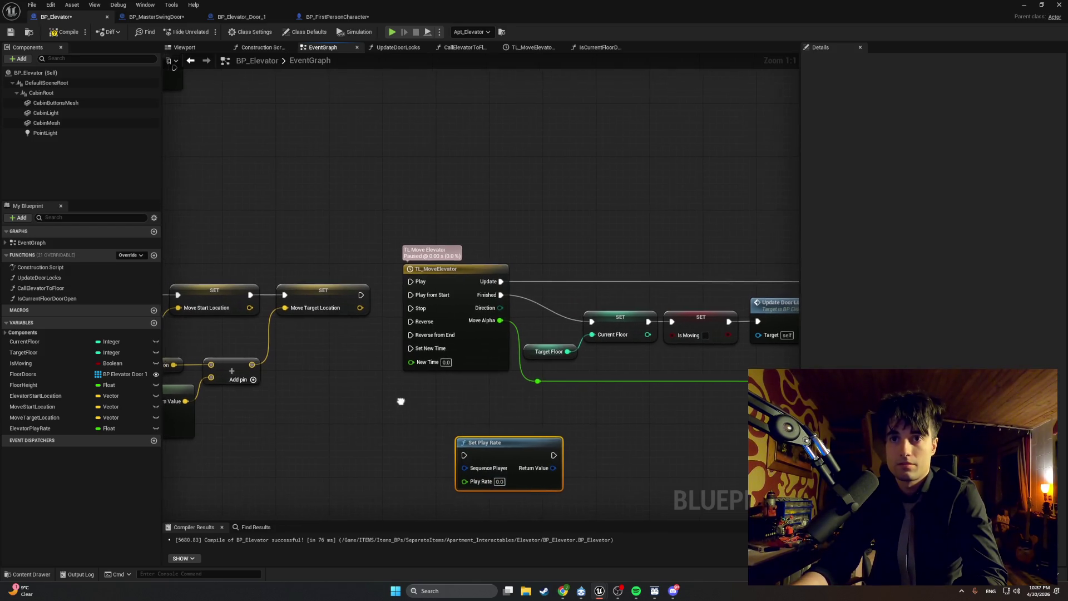
{"action": "scroll", "coordinate": [398, 401], "scroll_direction": "down", "scroll_amount": 3}
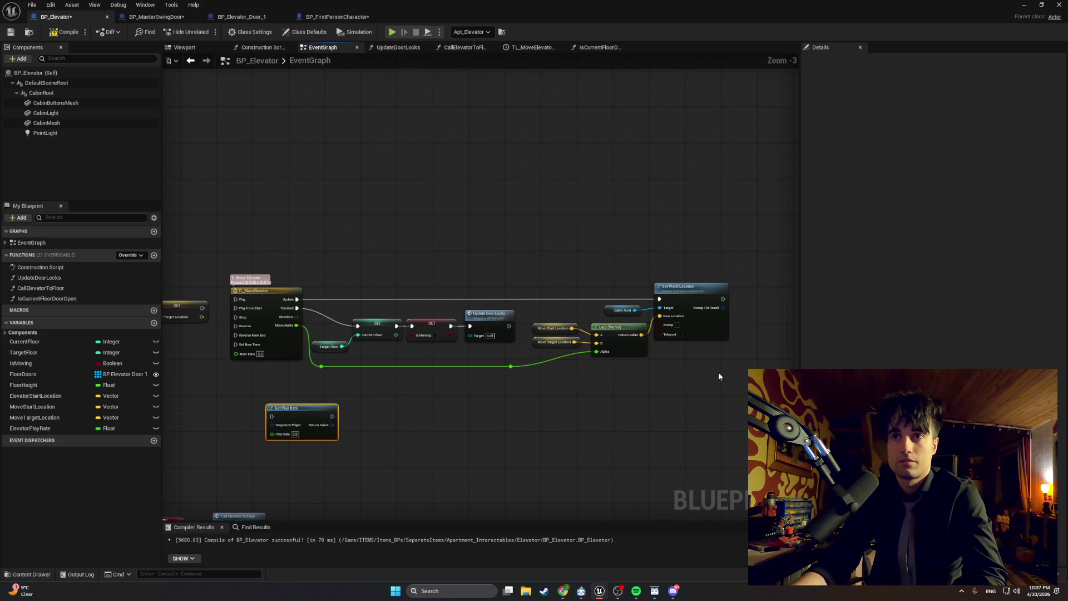
{"action": "left_click_drag", "start_coordinate": [745, 380], "coordinate": [225, 269]}
{"action": "left_click_drag", "start_coordinate": [280, 298], "coordinate": [456, 299]}
{"action": "mouse_move", "coordinate": [381, 420]}
{"action": "left_mouse_down"}
{"action": "mouse_move", "coordinate": [336, 353]}
{"action": "mouse_move", "coordinate": [341, 311]}
{"action": "left_mouse_up"}
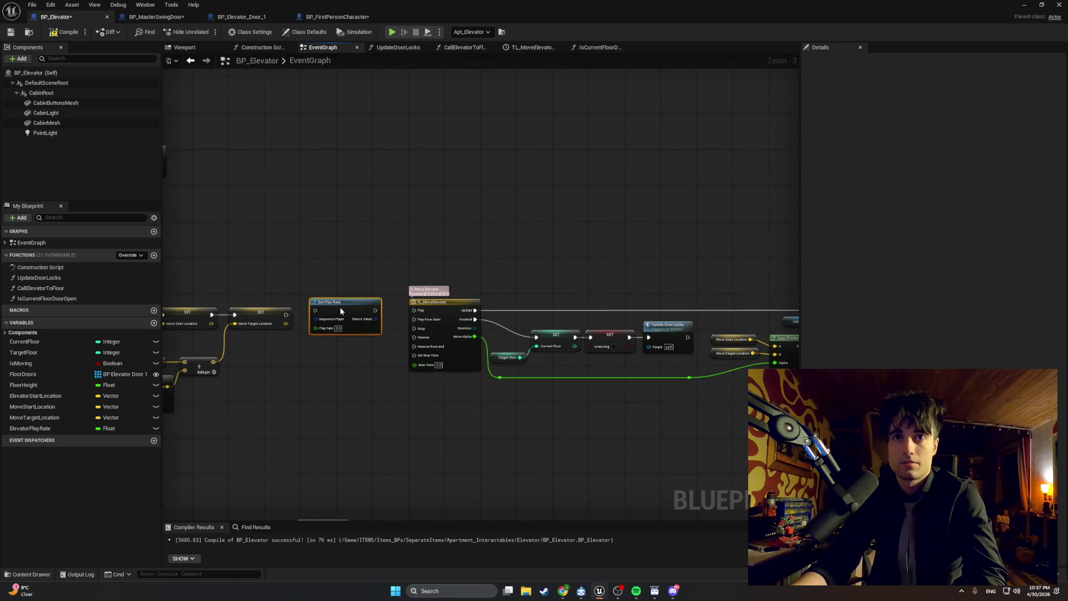
{"action": "scroll", "coordinate": [224, 378], "scroll_direction": "up", "scroll_amount": 3}
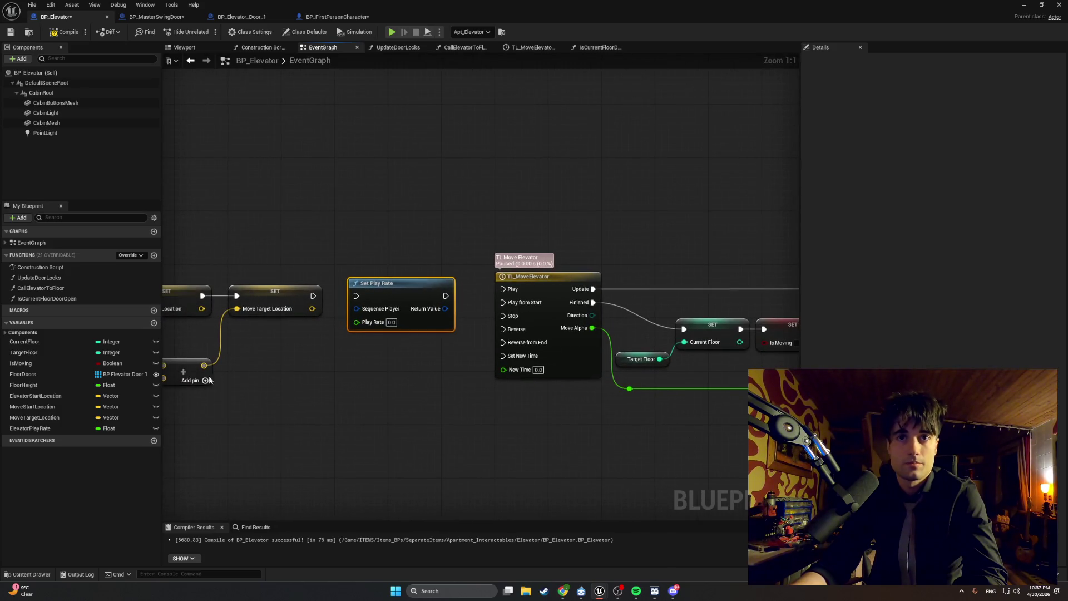
- Feed an ElevatorPlayRate getter into Play Rate and wire SET → Set Play Rate → TL_MoveElevator Play
{"action": "mouse_move", "coordinate": [64, 427]}
{"action": "left_mouse_down"}
{"action": "mouse_move", "coordinate": [289, 346]}
{"action": "mouse_move", "coordinate": [322, 367]}
{"action": "mouse_move", "coordinate": [357, 321]}
{"action": "mouse_move", "coordinate": [327, 295]}
{"action": "mouse_move", "coordinate": [356, 295]}
{"action": "left_mouse_up"}
{"action": "left_click", "coordinate": [322, 365]}
{"action": "left_click_drag", "start_coordinate": [445, 295], "coordinate": [503, 290]}
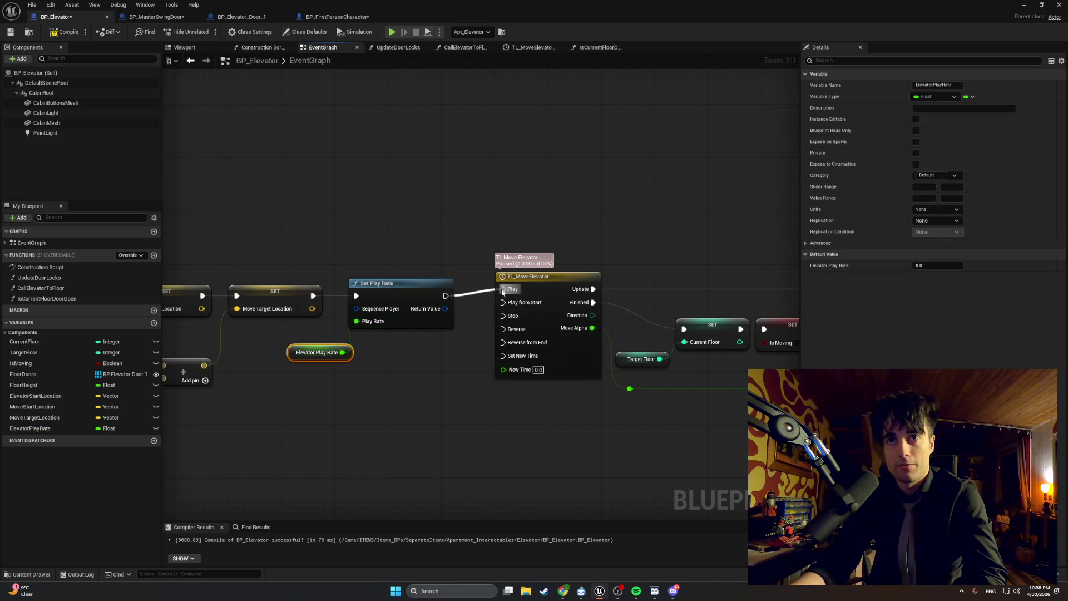
{"action": "scroll", "coordinate": [443, 237], "scroll_direction": "down", "scroll_amount": 5}
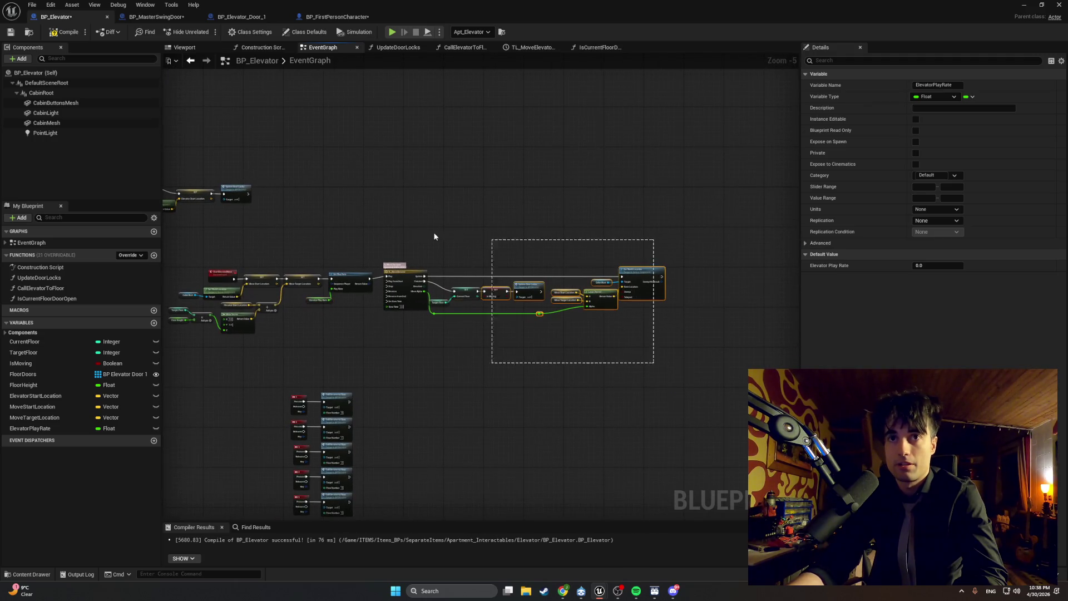
{"action": "left_click_drag", "start_coordinate": [458, 238], "coordinate": [381, 245]}
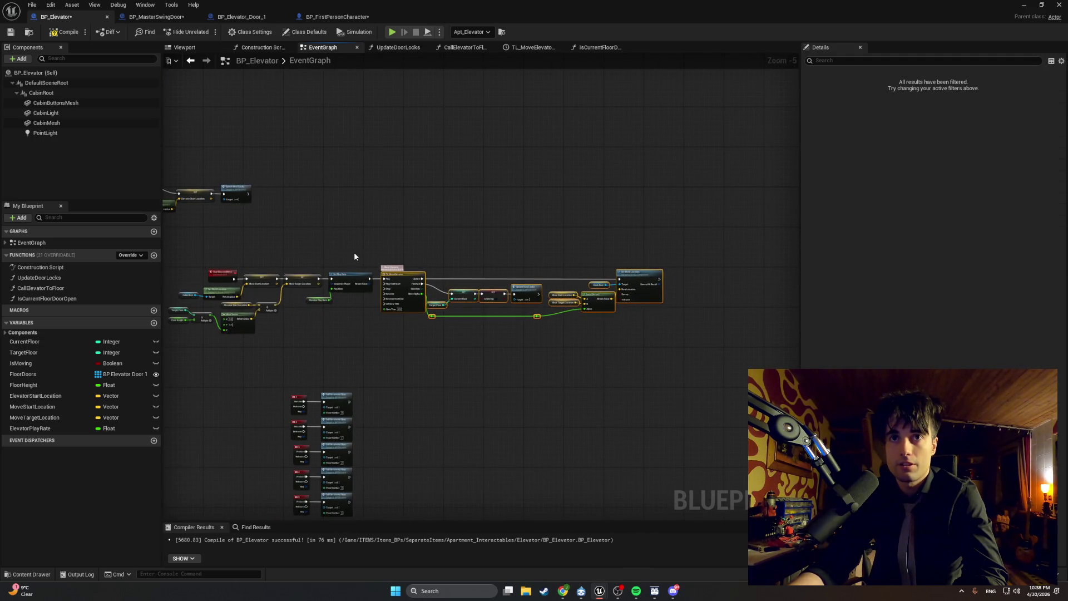
{"action": "scroll", "coordinate": [353, 252], "scroll_direction": "up", "scroll_amount": 5}
{"action": "left_click", "coordinate": [347, 264]}
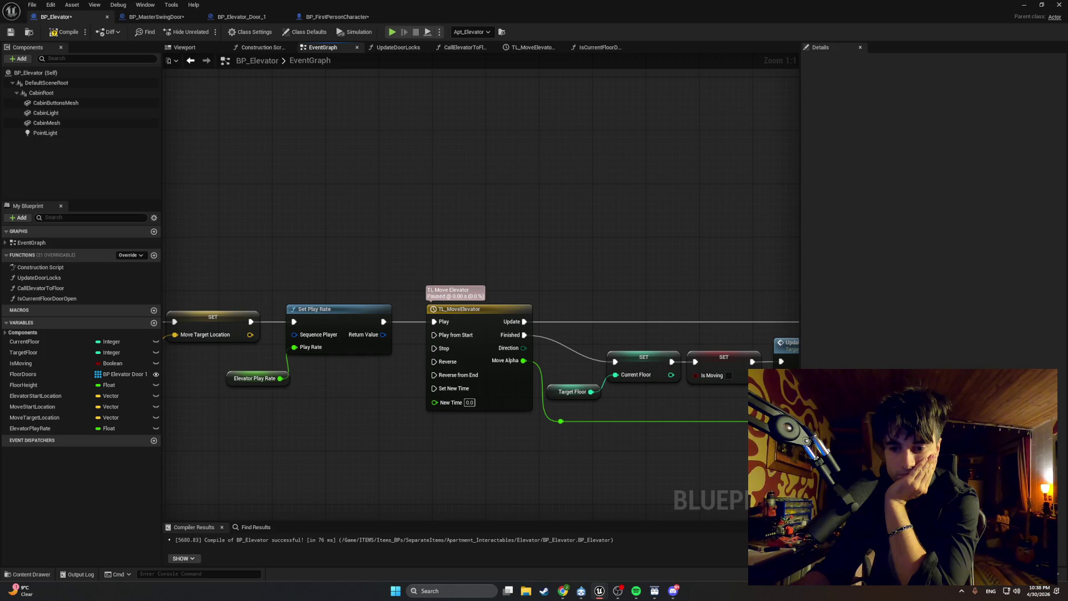
- Compile with F7, revealing the missing Sequence Player error, and screenshot the erroring nodes
{"action": "key", "text": "F7"}
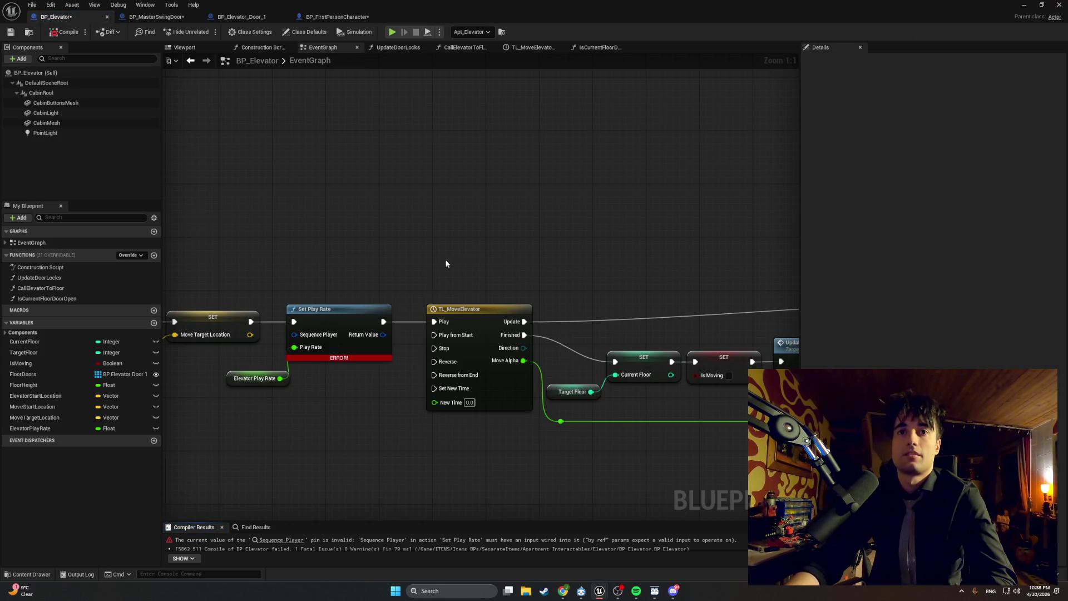
{"action": "left_click_drag", "start_coordinate": [441, 262], "coordinate": [525, 260]}
{"action": "key", "text": "super+shift+s"}
{"action": "left_click_drag", "start_coordinate": [625, 437], "coordinate": [281, 255]}
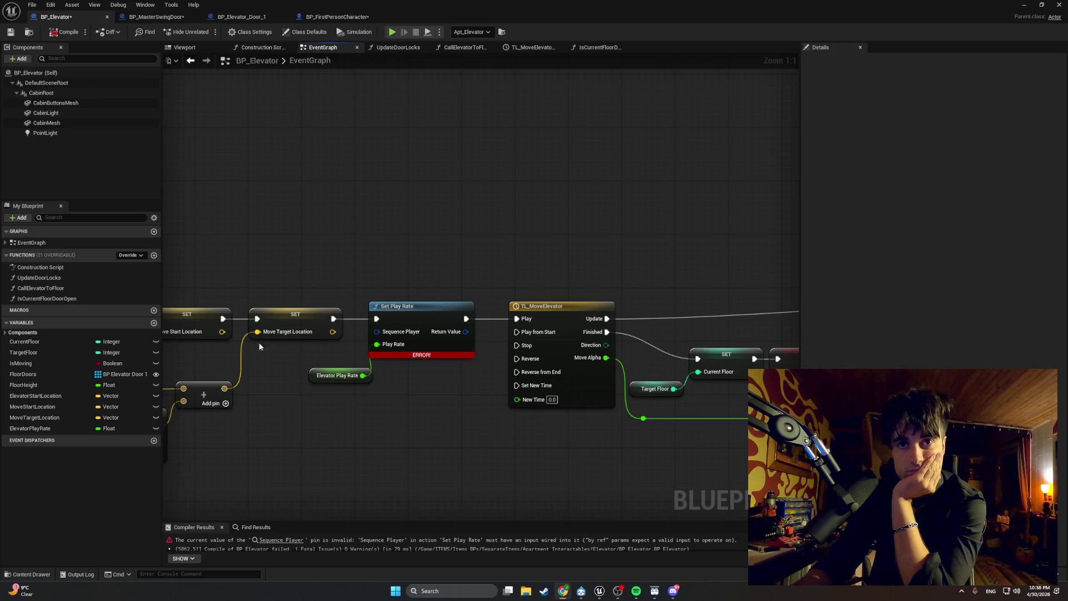
{"action": "left_click_drag", "start_coordinate": [311, 382], "coordinate": [292, 380]}
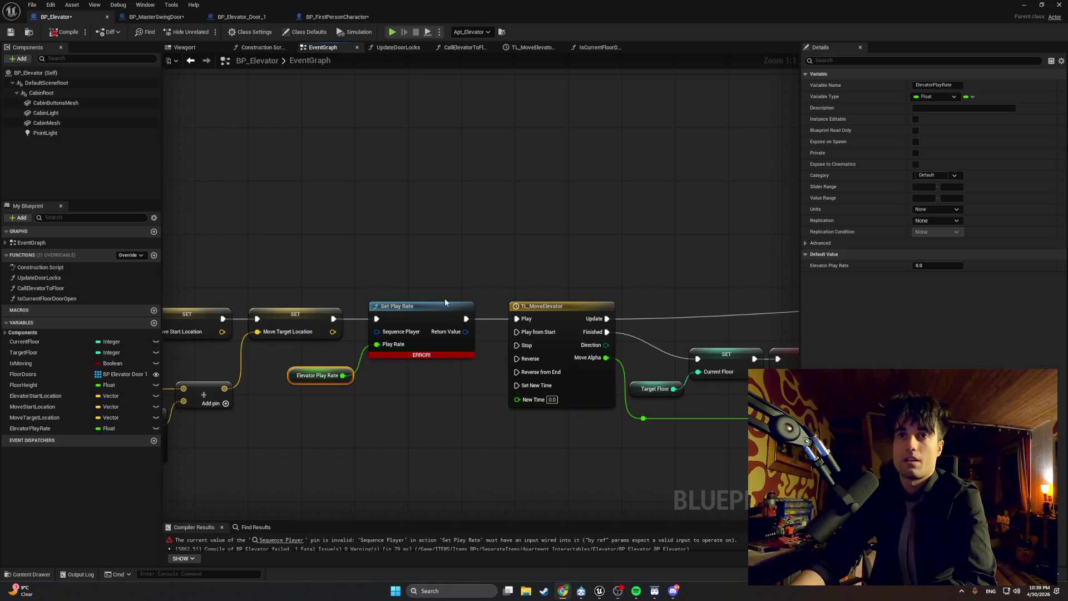
- Delete Set Play Rate, wire SET to TL_MoveElevator Play, and plug Elevator Play Rate into New Time
{"action": "left_click", "coordinate": [441, 307]}
{"action": "key", "text": "Delete"}
{"action": "left_click_drag", "start_coordinate": [333, 319], "coordinate": [516, 318]}
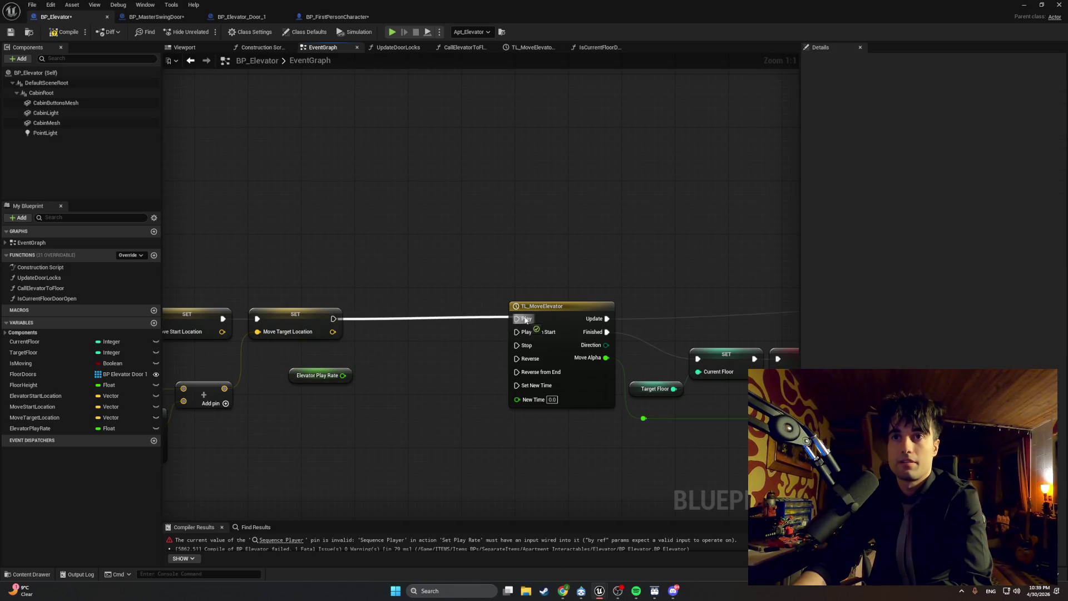
{"action": "left_click_drag", "start_coordinate": [342, 375], "coordinate": [517, 400]}
- Tidy the node layout, recompile the blueprint, and start playing the level to test
{"action": "scroll", "coordinate": [551, 403], "scroll_direction": "down", "scroll_amount": 7}
{"action": "mouse_move", "coordinate": [675, 376]}
{"action": "left_mouse_down"}
{"action": "mouse_move", "coordinate": [489, 410]}
{"action": "mouse_move", "coordinate": [477, 388]}
{"action": "mouse_move", "coordinate": [460, 388]}
{"action": "left_mouse_up"}
{"action": "scroll", "coordinate": [452, 376], "scroll_direction": "up", "scroll_amount": 6}
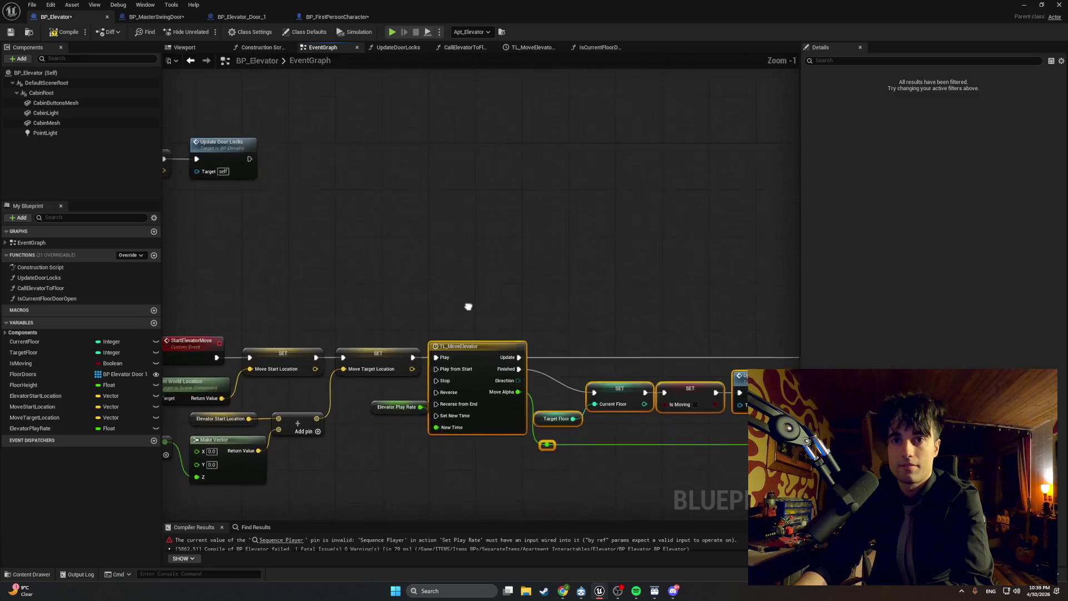
{"action": "left_click_drag", "start_coordinate": [378, 364], "coordinate": [365, 365]}
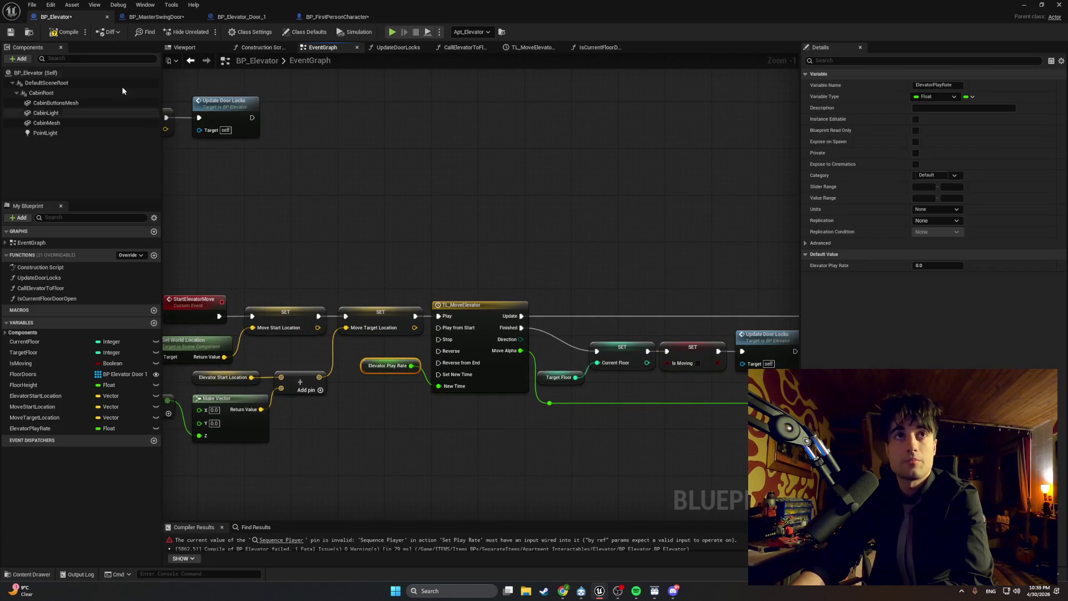
{"action": "left_click", "coordinate": [64, 32]}
{"action": "left_click", "coordinate": [393, 32]}
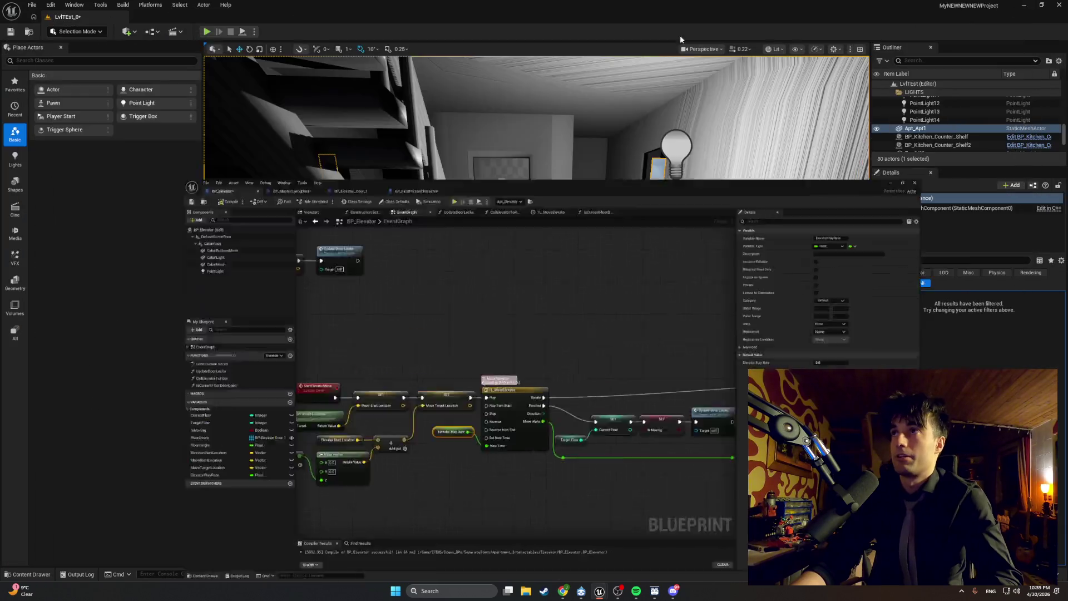
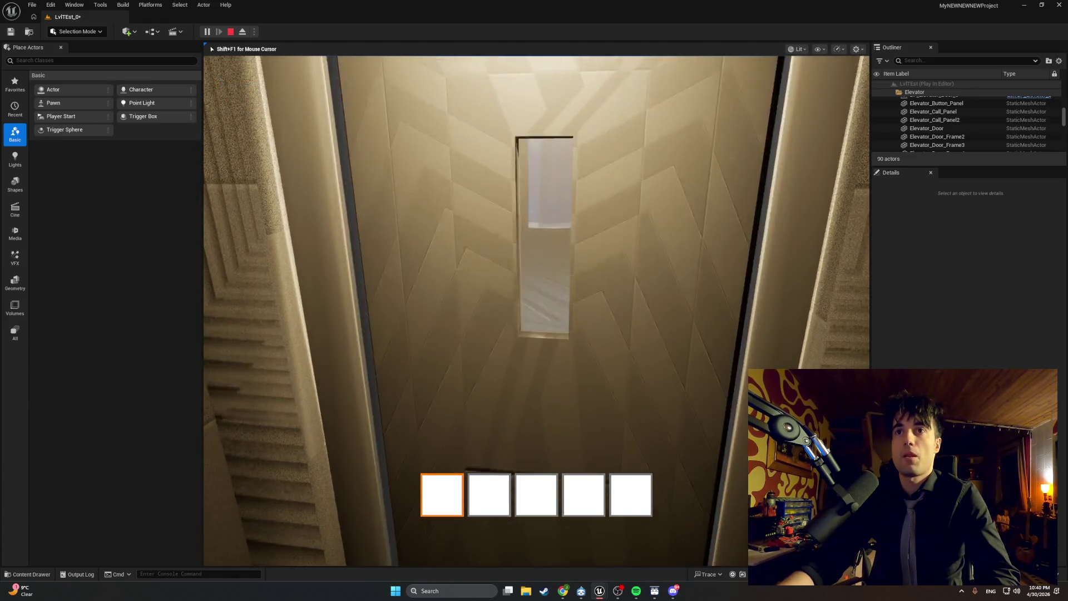
- Stop the elevator play-test and bring the BP_Elevator blueprint window back to the front
{"action": "key", "text": "Escape"}
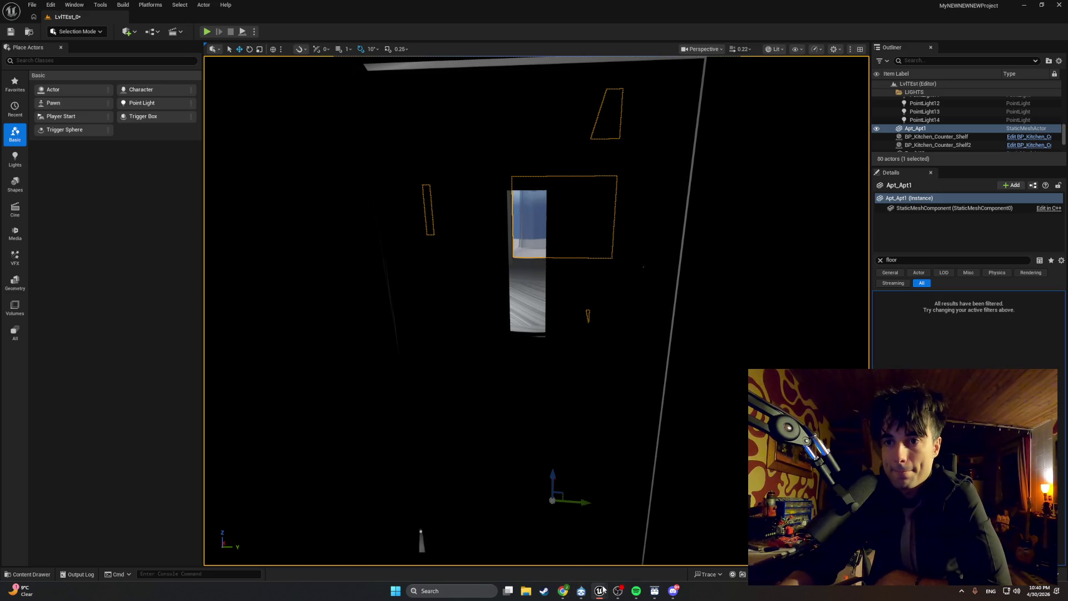
{"action": "mouse_move", "coordinate": [601, 590]}
{"action": "left_click", "coordinate": [634, 562]}
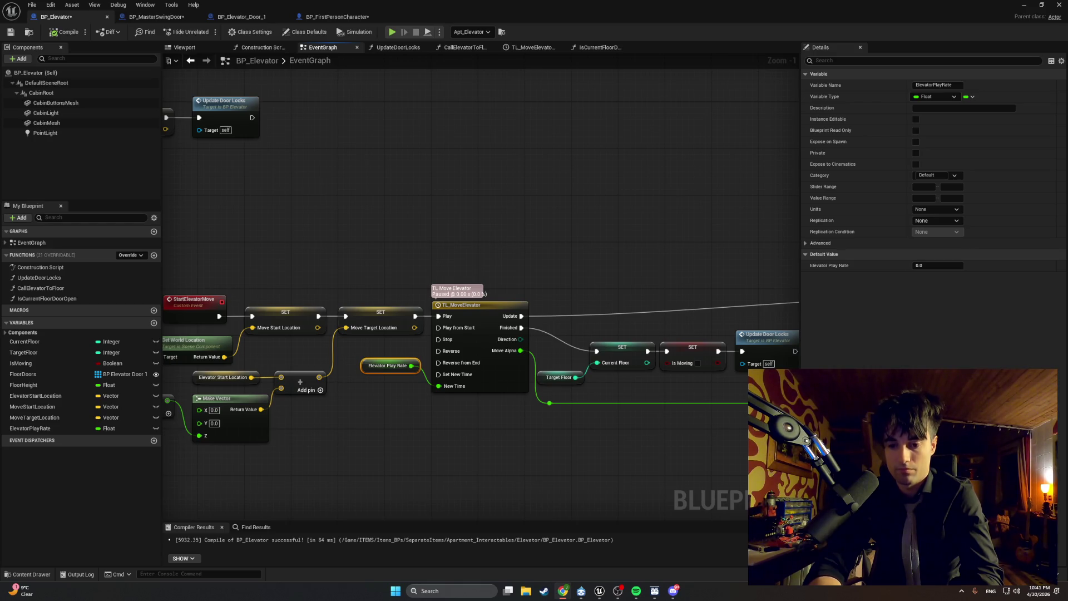
- Take a screen snip of the timeline section of the BP_Elevator graph
{"action": "key", "text": "super+shift+s"}
{"action": "left_click_drag", "start_coordinate": [571, 426], "coordinate": [366, 288]}
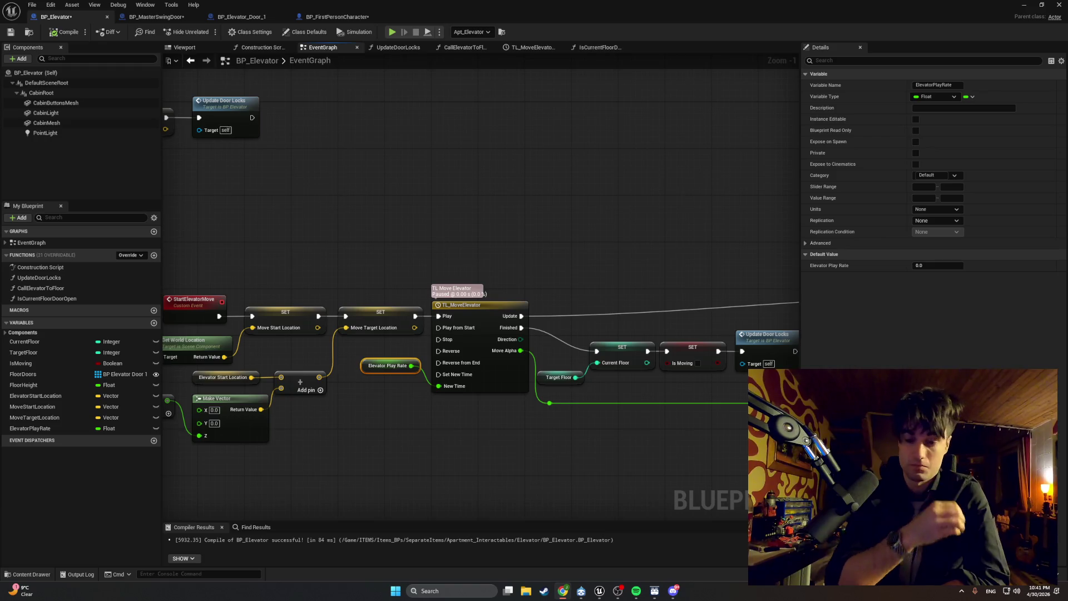
{"action": "left_click", "coordinate": [419, 378]}
- Delete the Elevator Play Rate getter node and open the TL_MoveElevator timeline
{"action": "left_click", "coordinate": [399, 369]}
{"action": "key", "text": "Delete"}
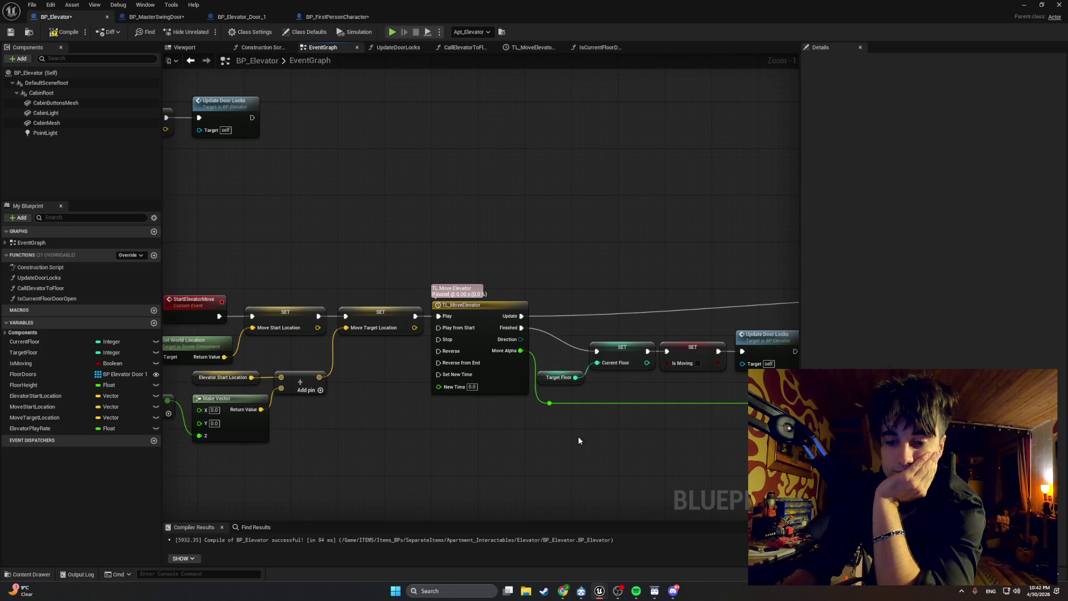
{"action": "double_click", "coordinate": [477, 307]}
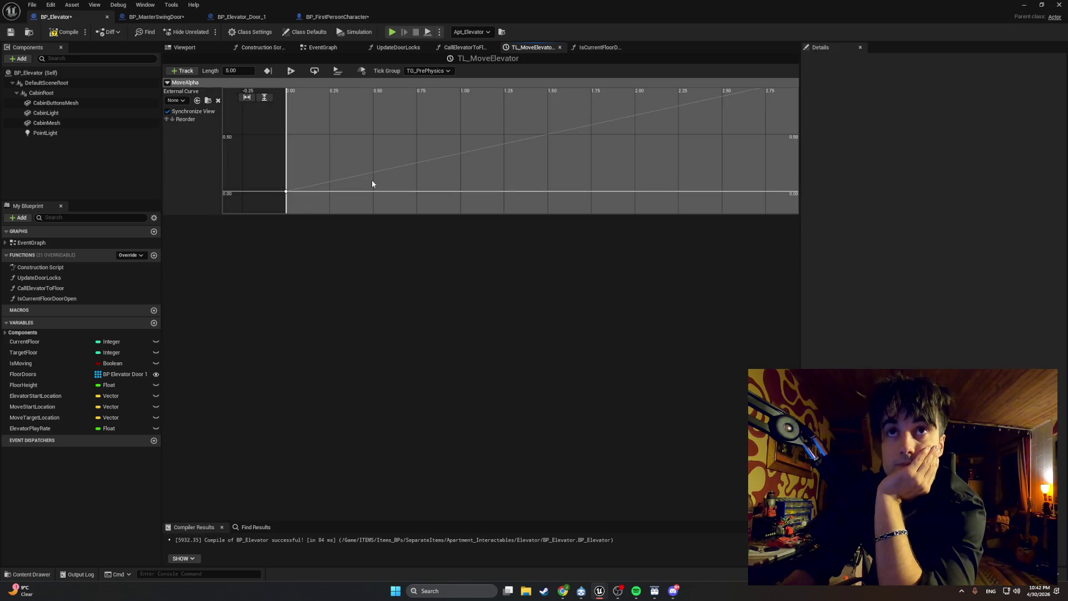
- Move the MoveAlpha curve's end key from 3.0 to 12 seconds and zoom out to view it
{"action": "left_click", "coordinate": [287, 192]}
{"action": "scroll", "coordinate": [348, 172], "scroll_direction": "down", "scroll_amount": 3}
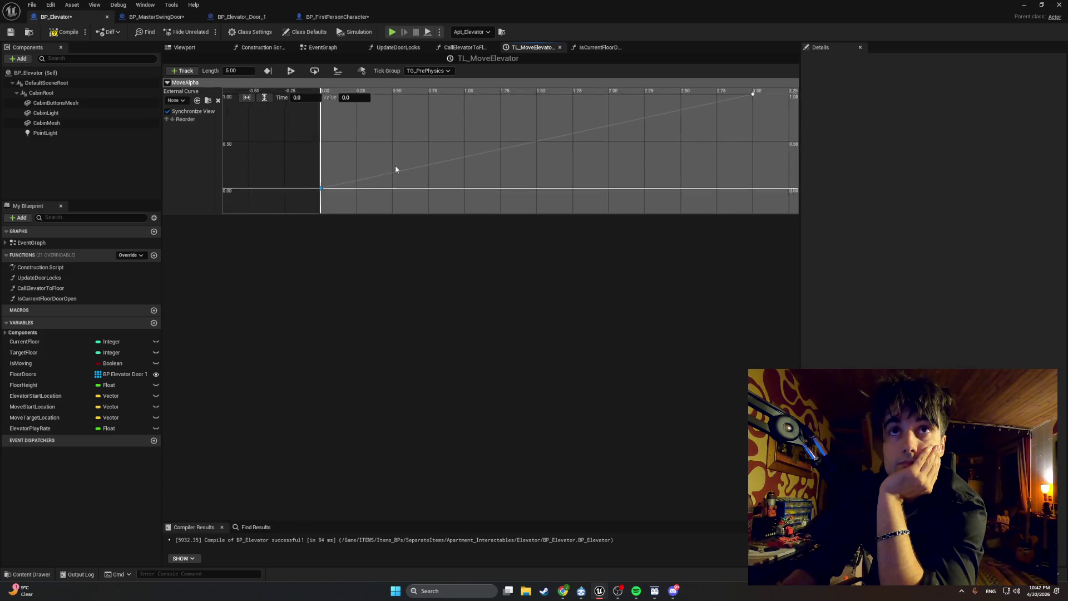
{"action": "left_click", "coordinate": [669, 141]}
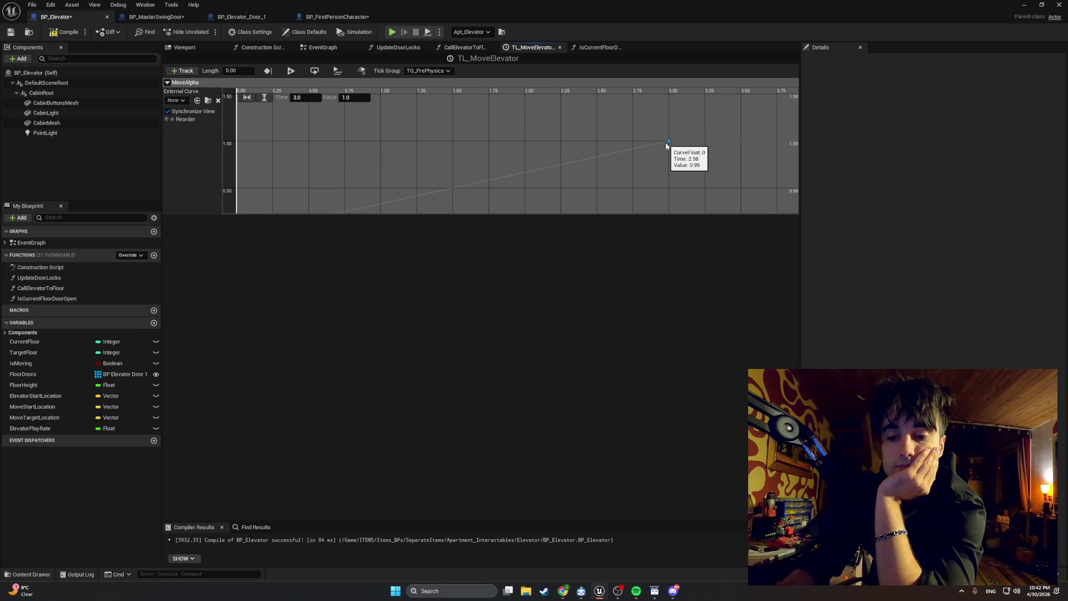
{"action": "left_click", "coordinate": [300, 98]}
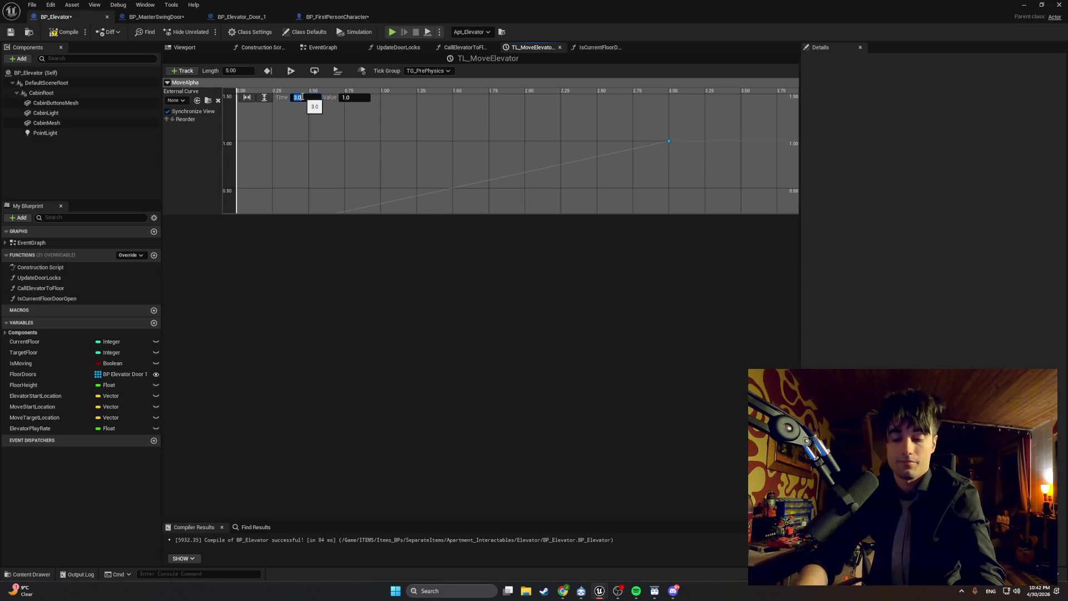
{"action": "type", "text": "12"}
{"action": "key", "text": "Return"}
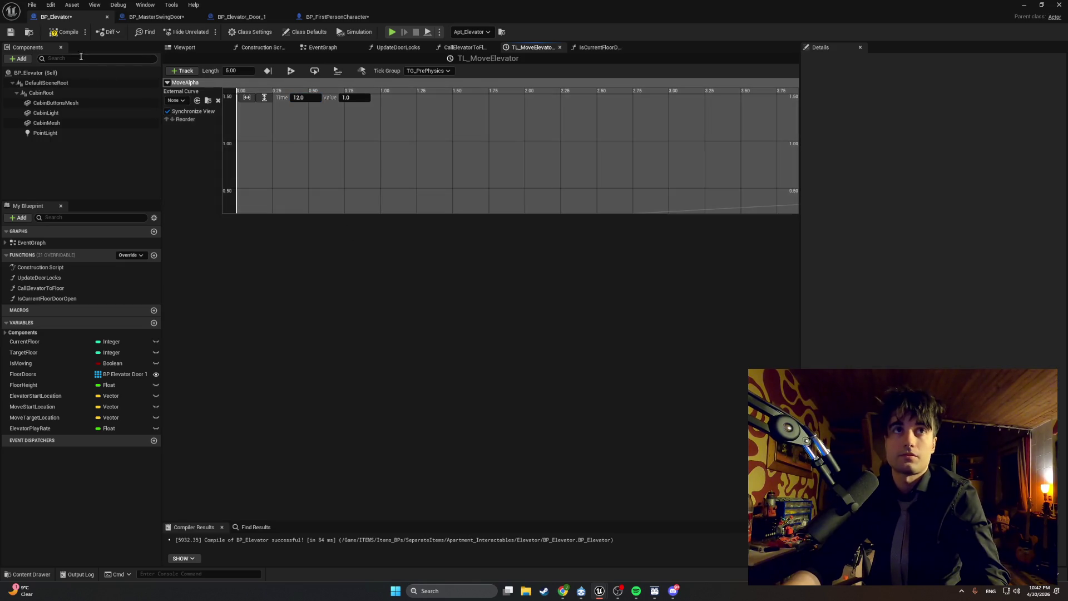
{"action": "left_click", "coordinate": [466, 168]}
{"action": "scroll", "coordinate": [466, 168], "scroll_direction": "down", "scroll_amount": 2}
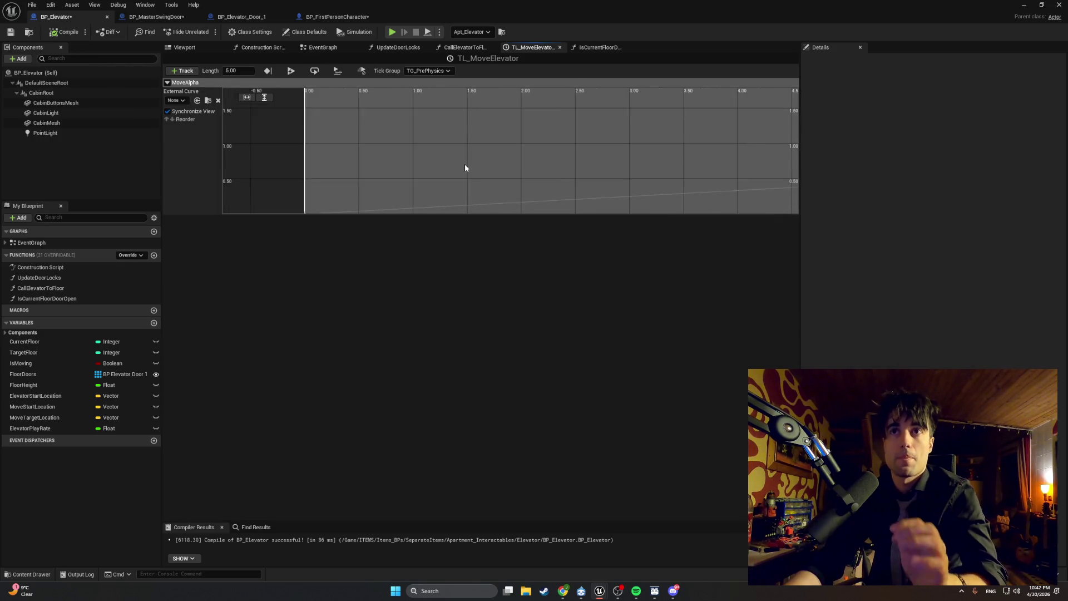
{"action": "scroll", "coordinate": [465, 168], "scroll_direction": "down", "scroll_amount": 6}
{"action": "scroll", "coordinate": [526, 164], "scroll_direction": "down", "scroll_amount": 1}
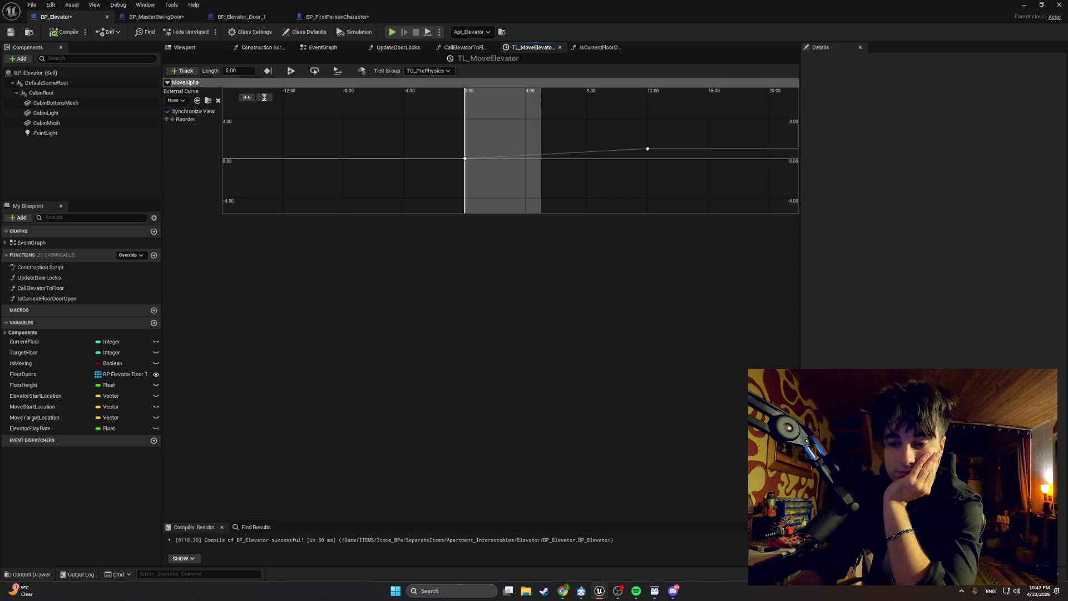
- Undo the 12-second key change, recompile BP_Elevator and go back to the EventGraph
{"action": "key", "text": "alt+Tab"}
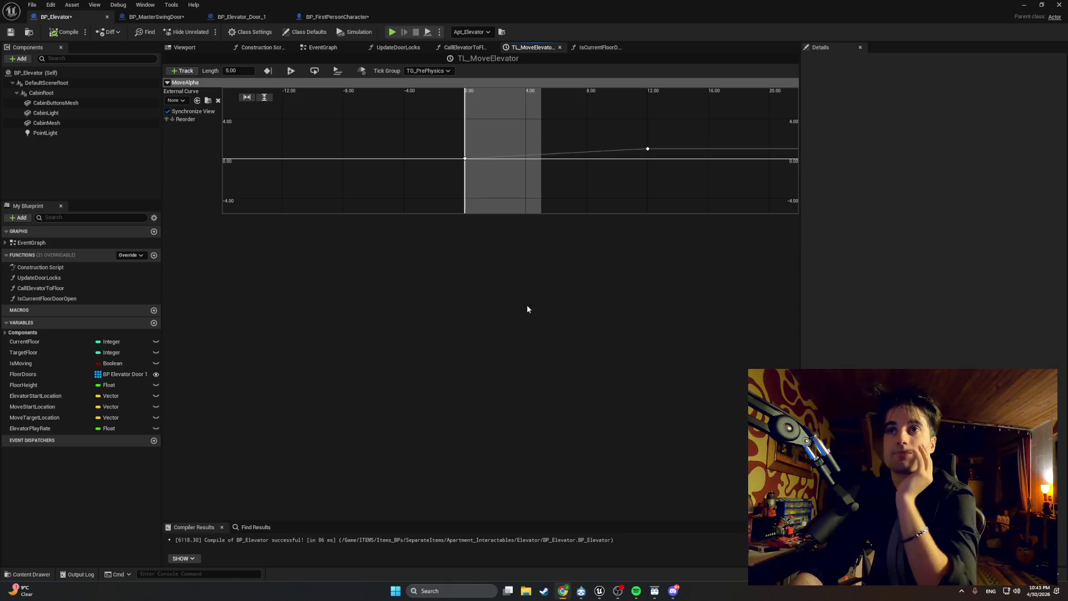
{"action": "key", "text": "ctrl+z"}
{"action": "left_click", "coordinate": [64, 32]}
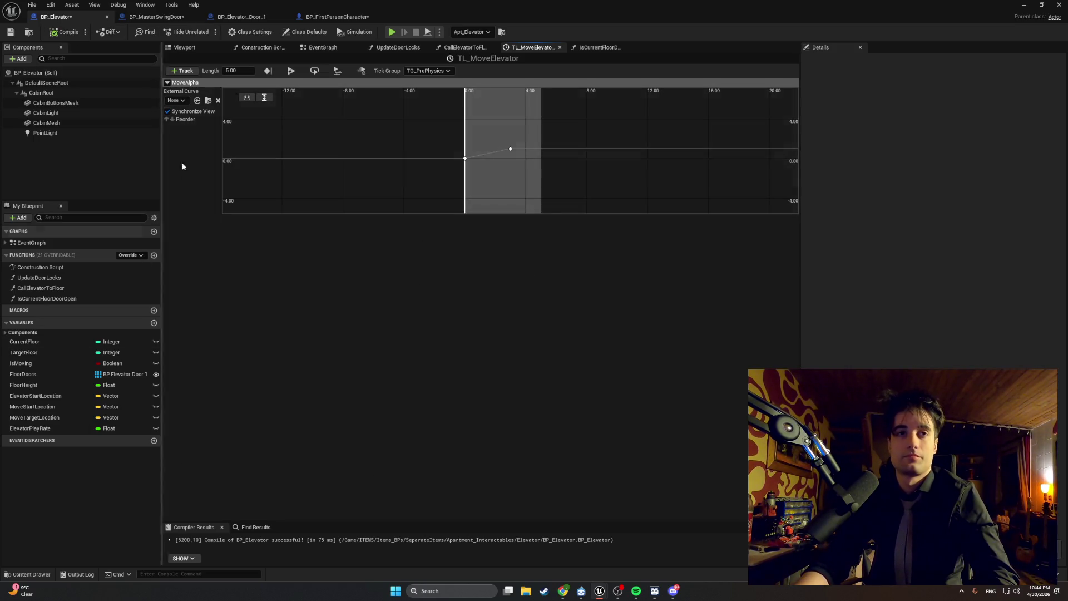
{"action": "left_click", "coordinate": [335, 49]}
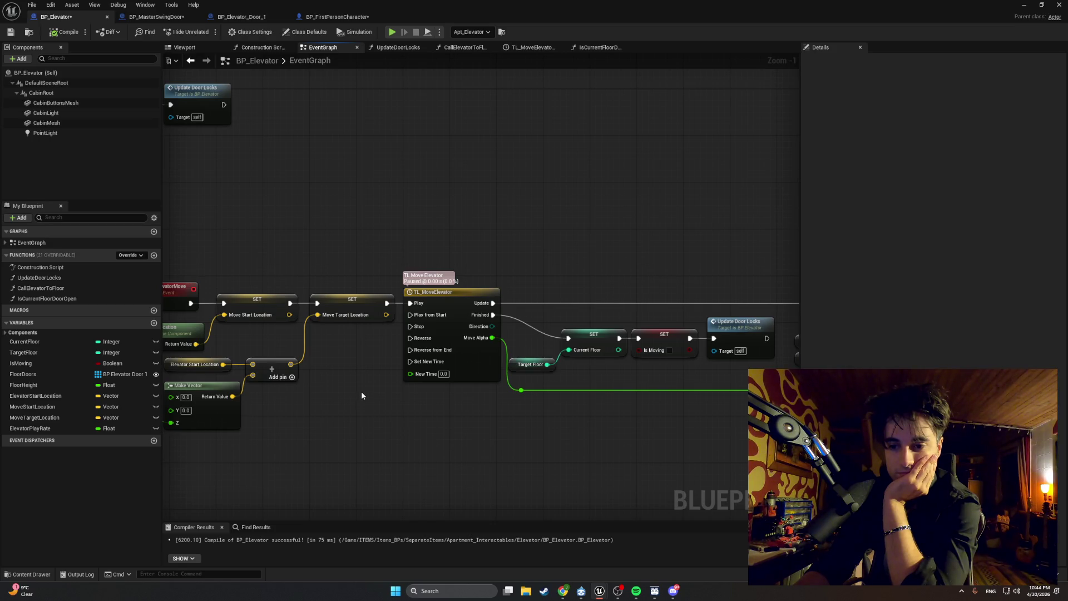
- Check the TL_MoveElevator node's options, then expand Components to reach the TL_MoveElevator variable's menu
{"action": "left_click", "coordinate": [459, 301]}
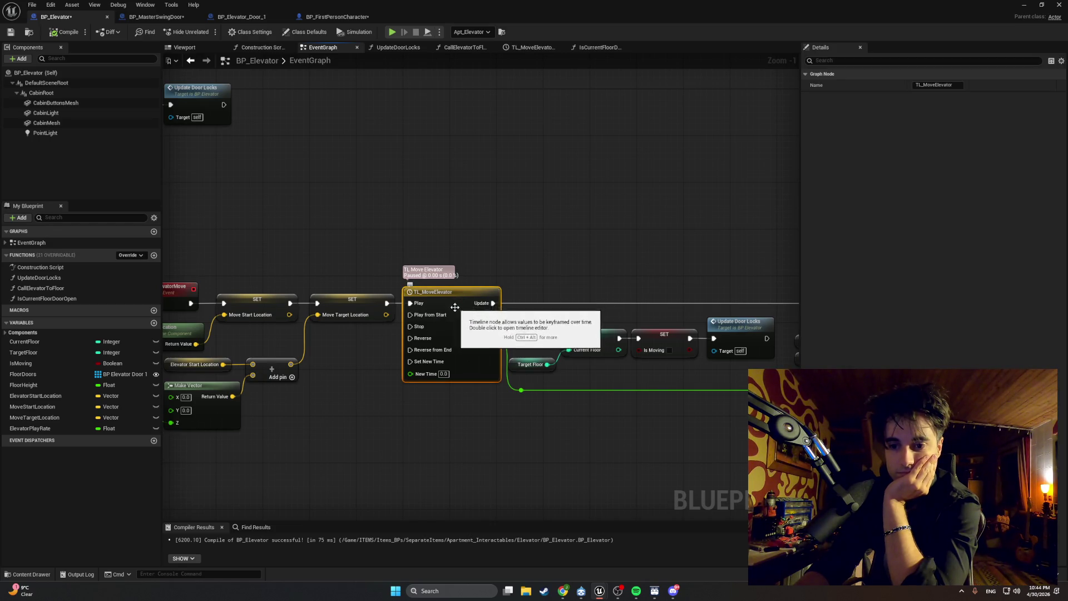
{"action": "right_click", "coordinate": [456, 302]}
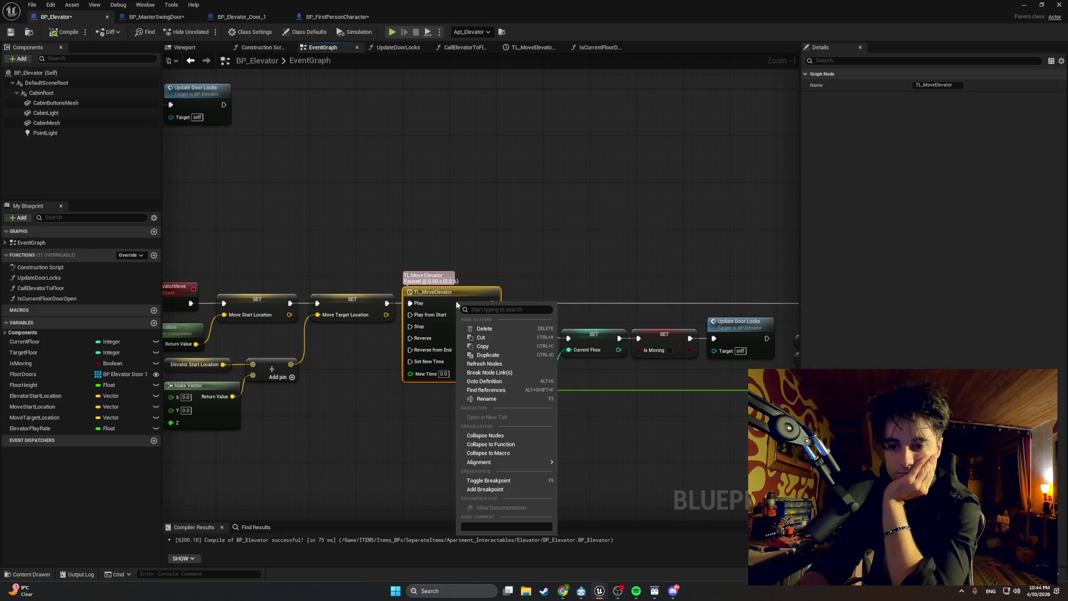
{"action": "left_click", "coordinate": [377, 418]}
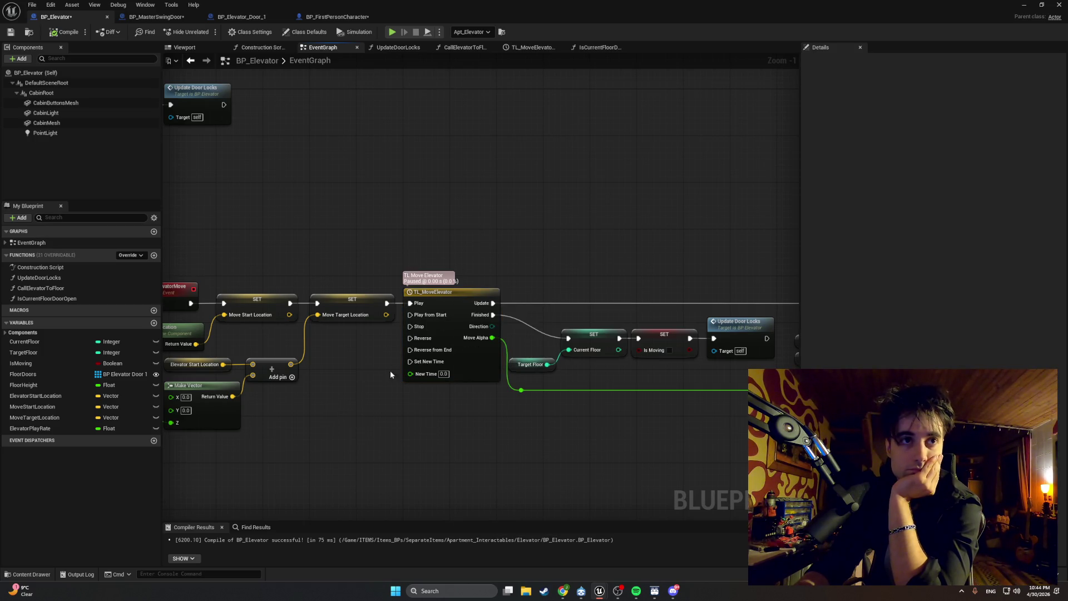
{"action": "right_click", "coordinate": [449, 305]}
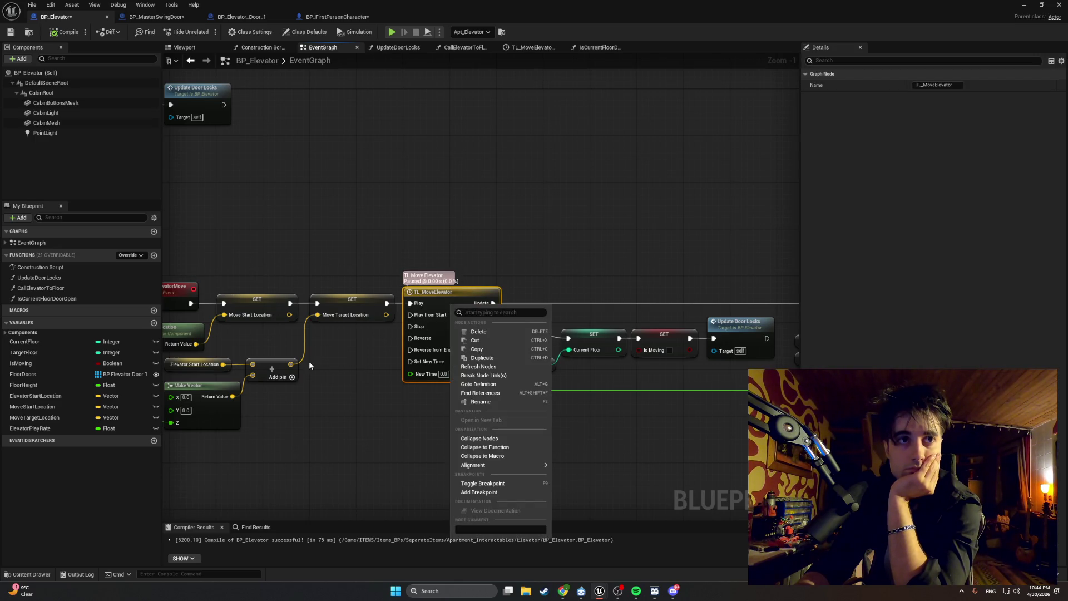
{"action": "left_click", "coordinate": [376, 410]}
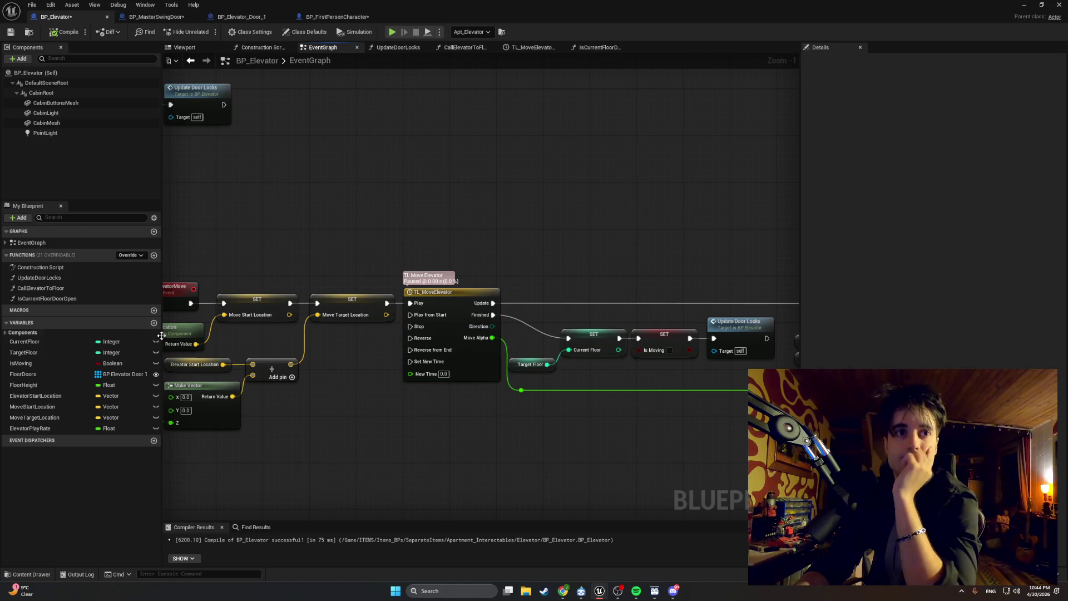
{"action": "left_click", "coordinate": [4, 333]}
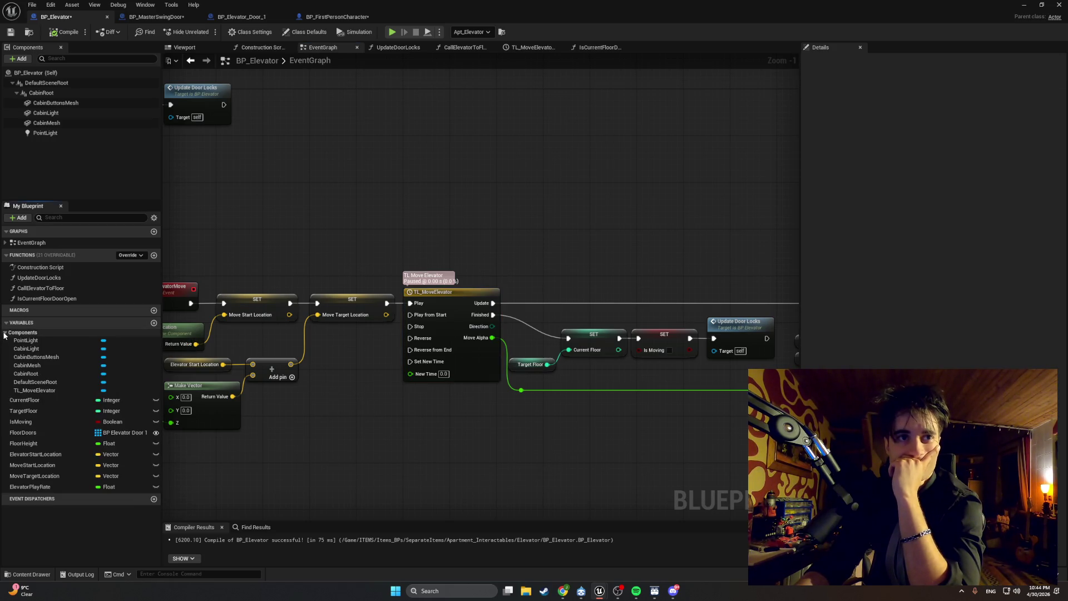
{"action": "right_click", "coordinate": [56, 393]}
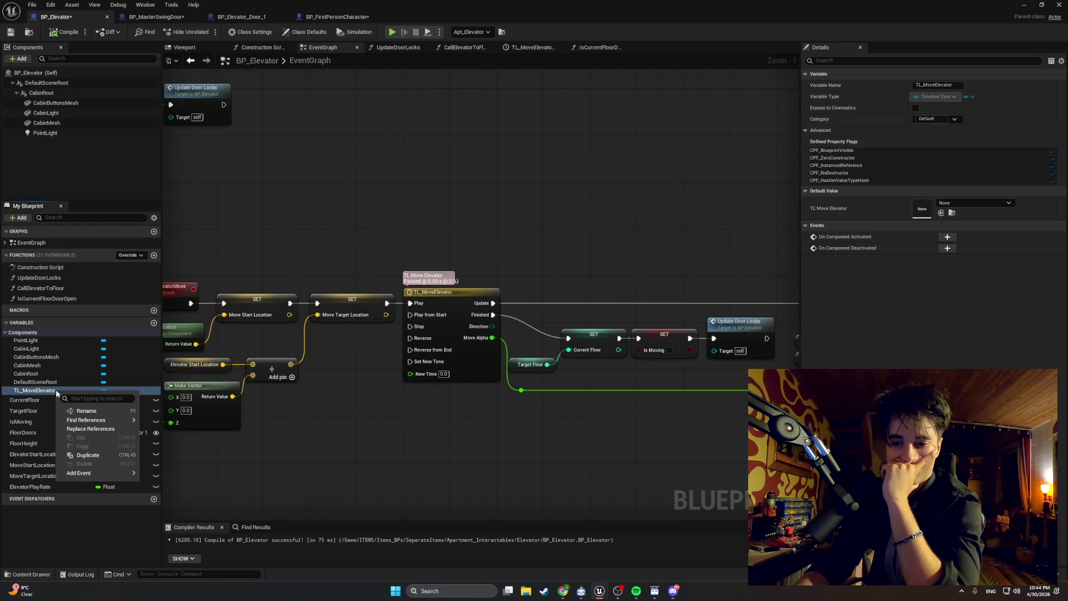
- Place a TL_MoveElevator getter below the timeline and wire it into a new Set Play Rate node beside it
{"action": "left_click", "coordinate": [54, 392]}
{"action": "left_click_drag", "start_coordinate": [45, 393], "coordinate": [356, 425]}
{"action": "left_click", "coordinate": [374, 436]}
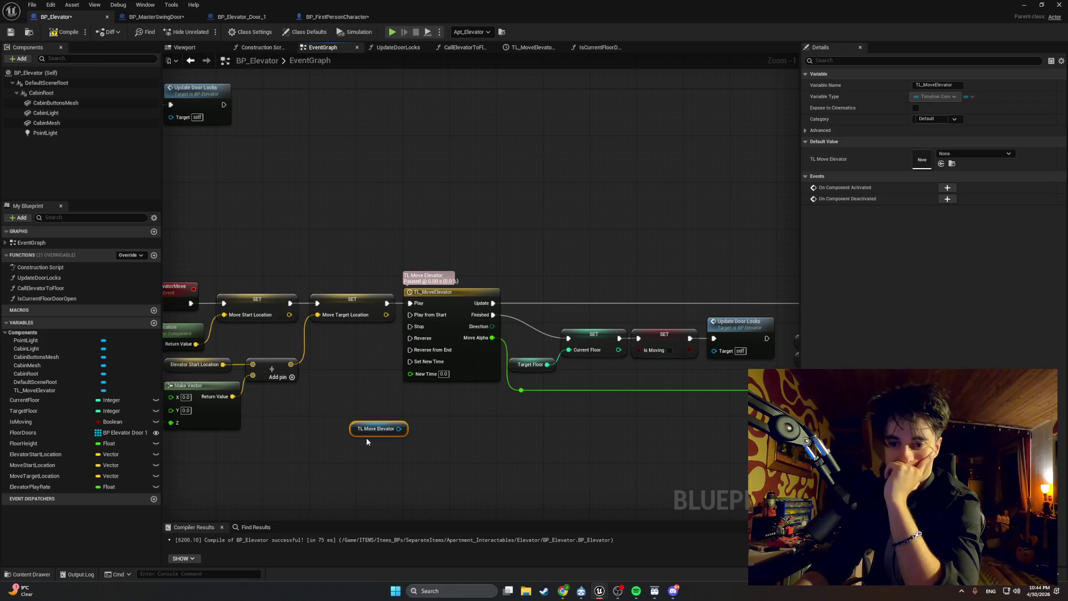
{"action": "left_click_drag", "start_coordinate": [399, 429], "coordinate": [459, 438]}
{"action": "type", "text": "set play"}
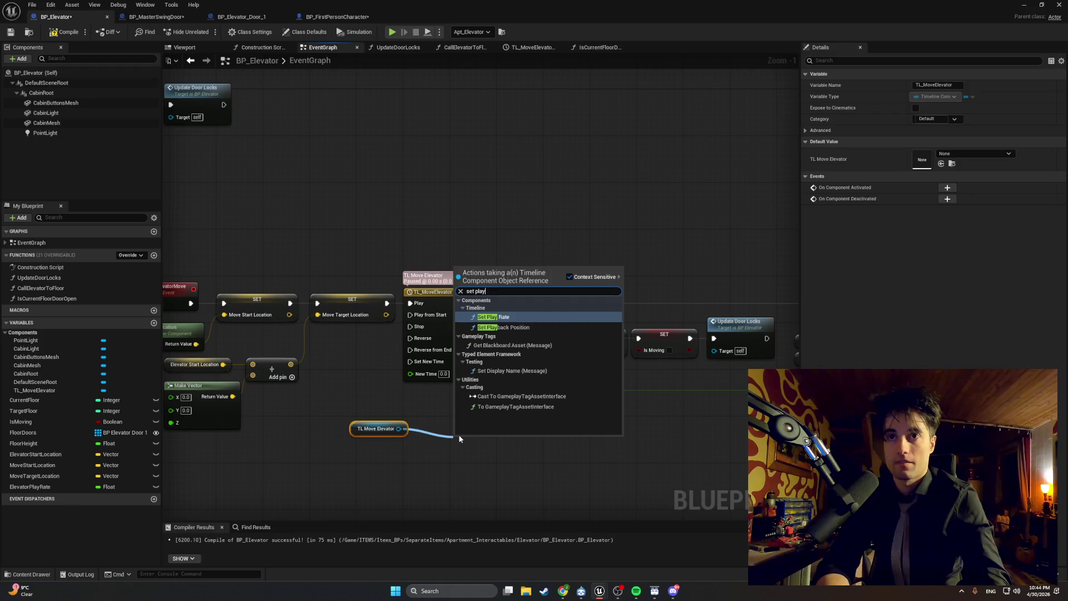
{"action": "key", "text": "Return"}
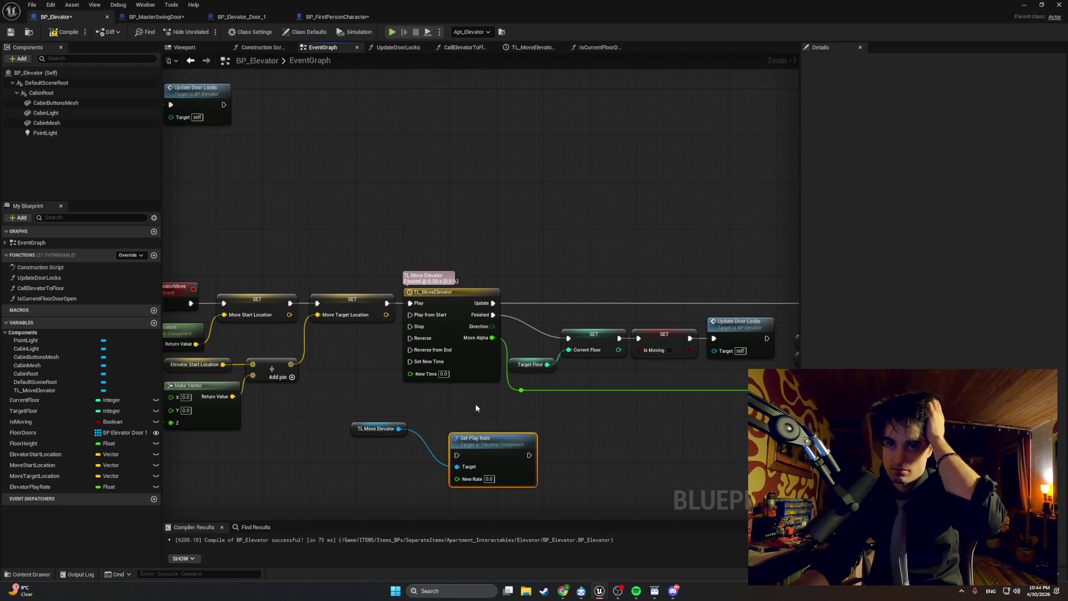
{"action": "left_click_drag", "start_coordinate": [473, 440], "coordinate": [444, 400]}
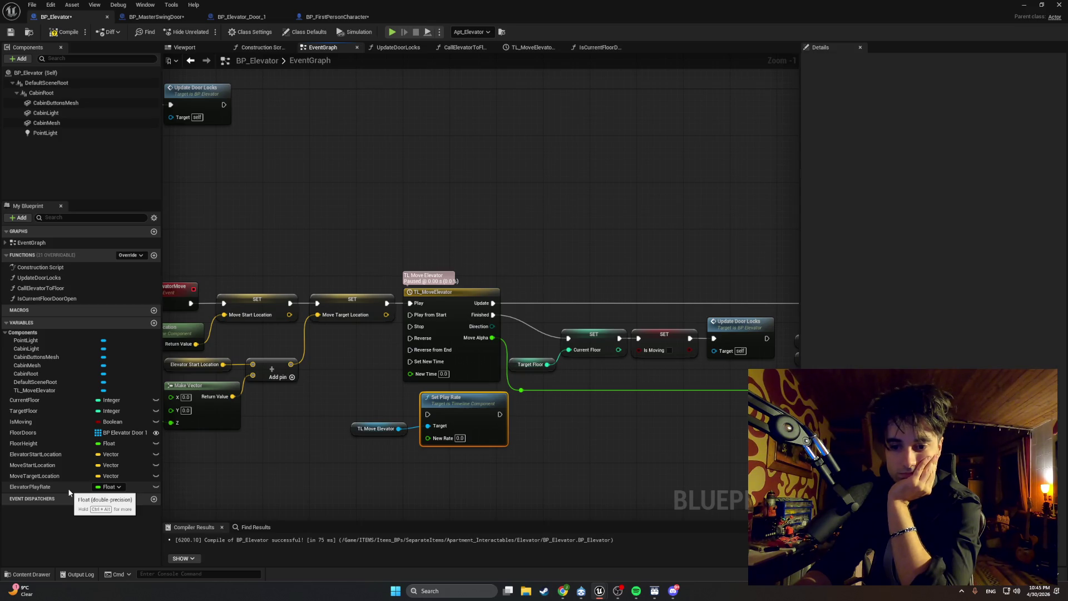
{"action": "left_click_drag", "start_coordinate": [444, 443], "coordinate": [357, 463]}
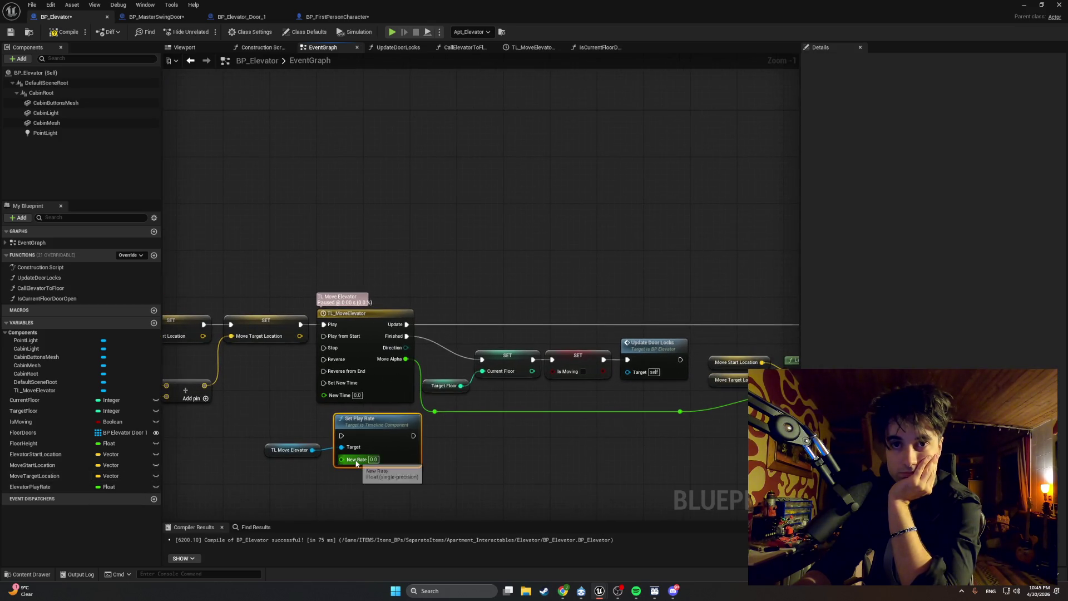
- Take a screen snip of the area around the timeline nodes
{"action": "scroll", "coordinate": [357, 463], "scroll_direction": "down", "scroll_amount": 2}
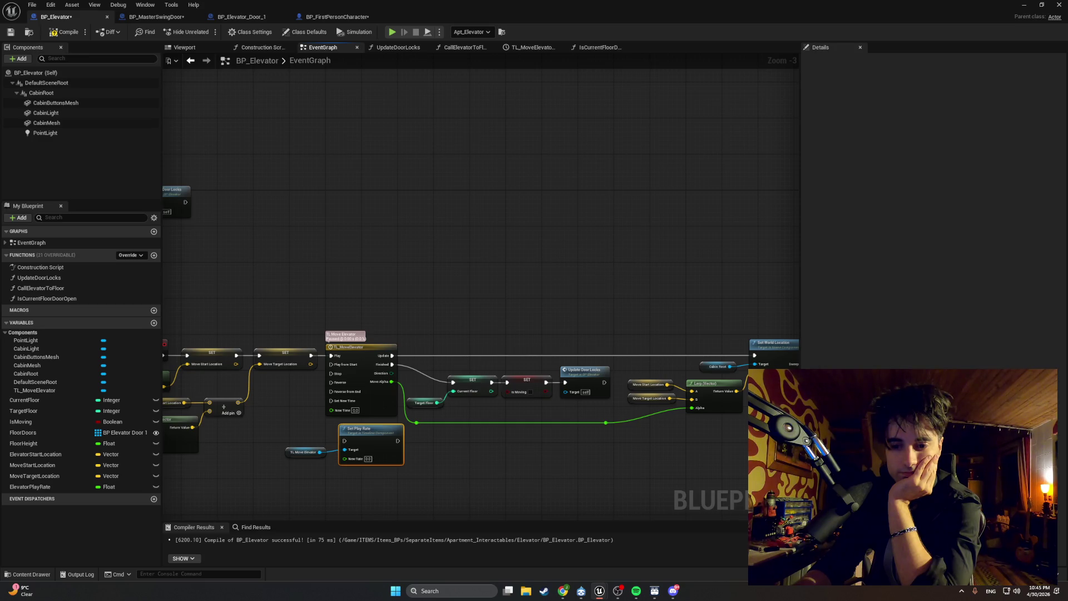
{"action": "scroll", "coordinate": [395, 472], "scroll_direction": "up", "scroll_amount": 4}
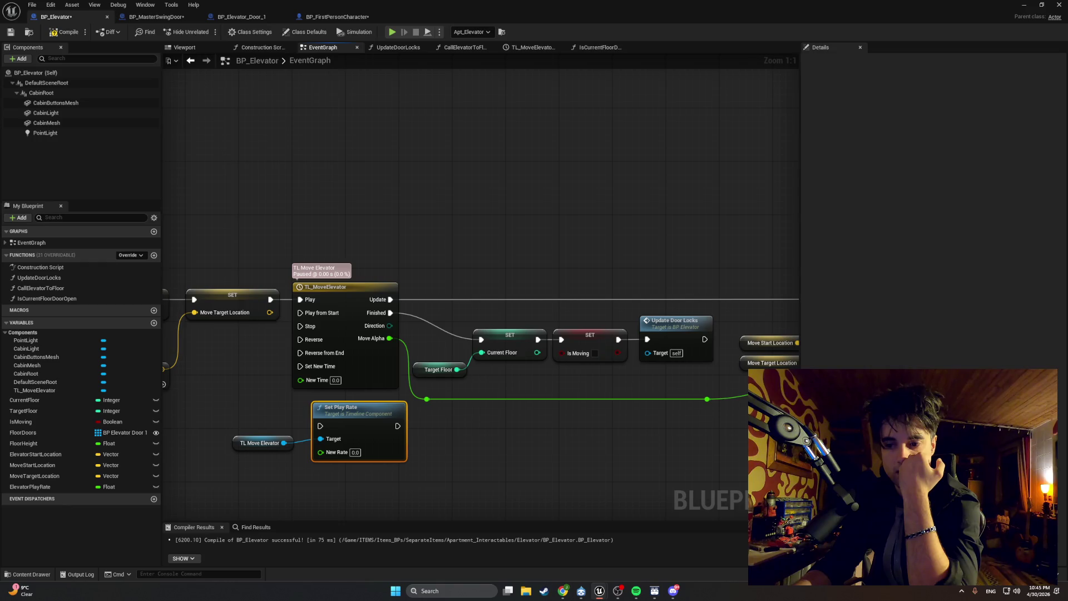
{"action": "scroll", "coordinate": [567, 316], "scroll_direction": "down", "scroll_amount": 5}
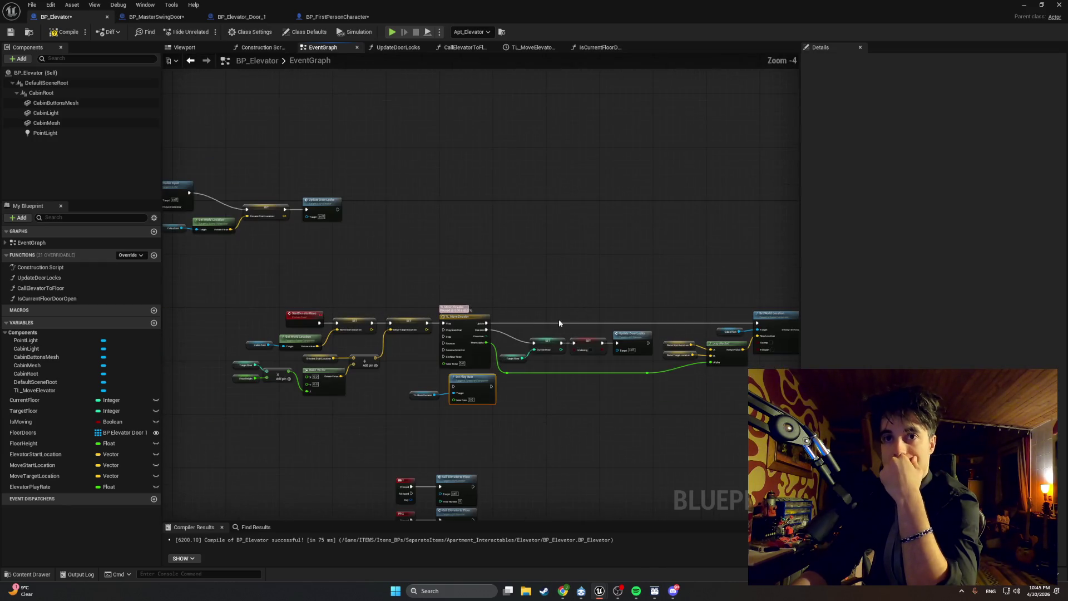
{"action": "scroll", "coordinate": [584, 361], "scroll_direction": "up", "scroll_amount": 4}
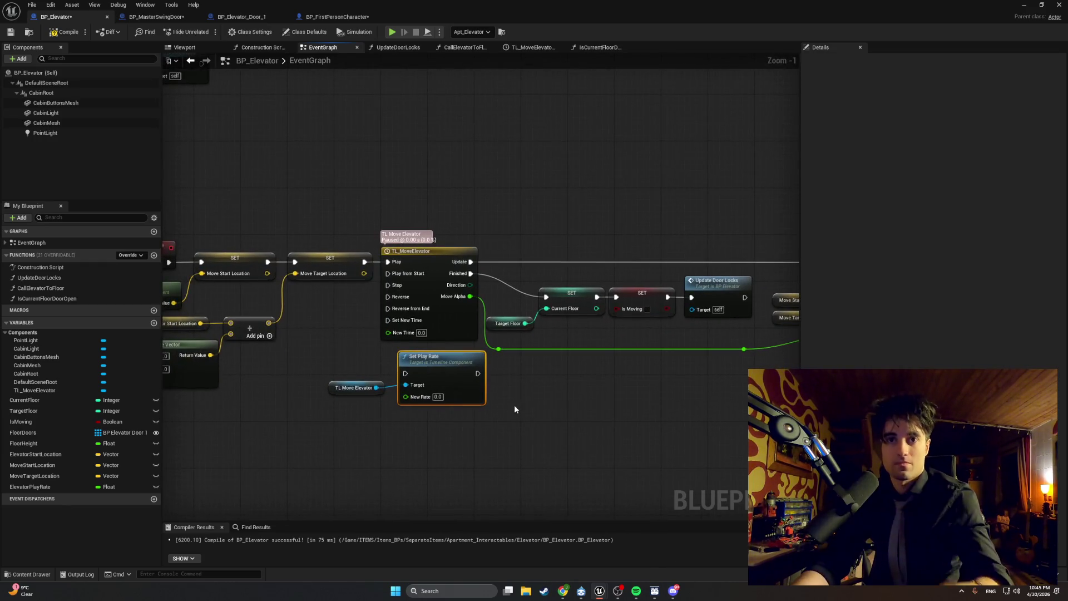
{"action": "key", "text": "shift+super+s"}
{"action": "mouse_move", "coordinate": [529, 436]}
{"action": "left_mouse_down"}
{"action": "mouse_move", "coordinate": [341, 245]}
{"action": "mouse_move", "coordinate": [302, 222]}
{"action": "left_mouse_up"}
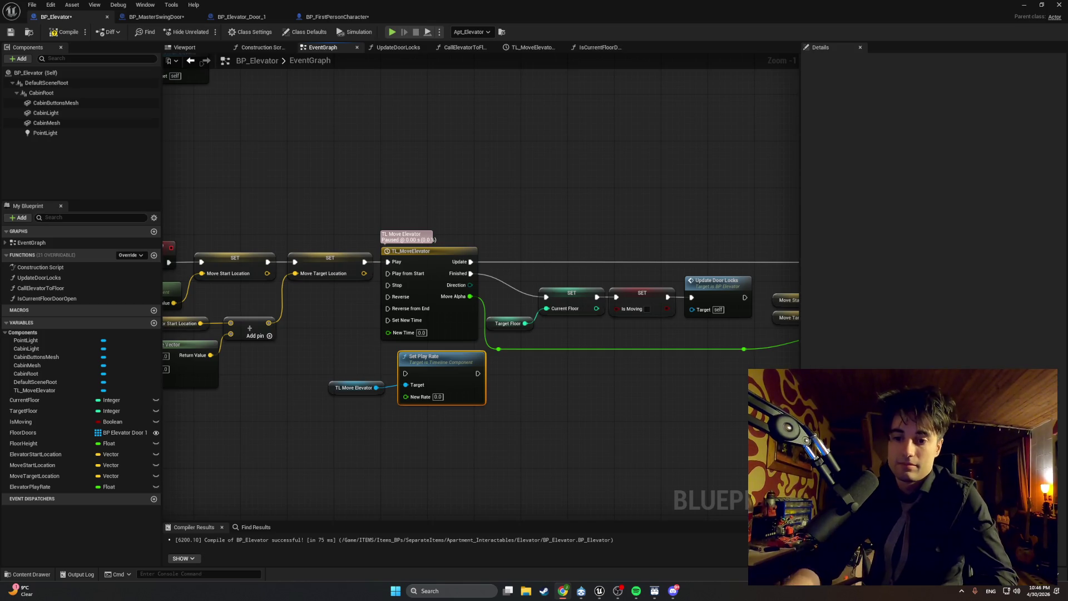
- Add an ElevatorPlayRate getter feeding Set Play Rate's New Rate input
{"action": "mouse_move", "coordinate": [61, 484]}
{"action": "left_mouse_down"}
{"action": "mouse_move", "coordinate": [335, 428]}
{"action": "mouse_move", "coordinate": [391, 429]}
{"action": "mouse_move", "coordinate": [407, 396]}
{"action": "left_mouse_up"}
{"action": "left_click", "coordinate": [389, 439]}
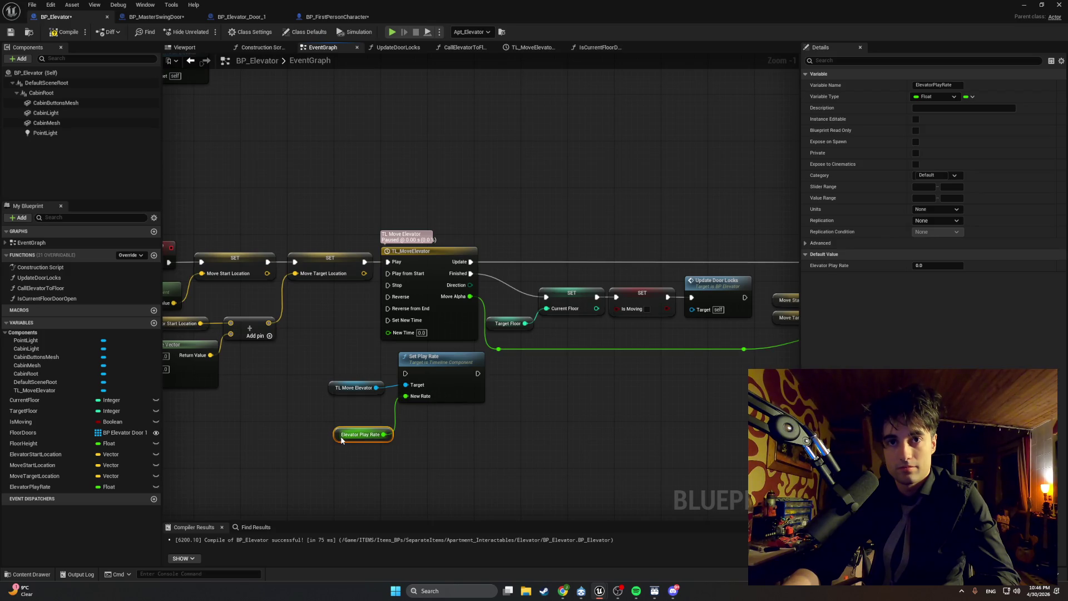
{"action": "left_click_drag", "start_coordinate": [340, 431], "coordinate": [328, 407]}
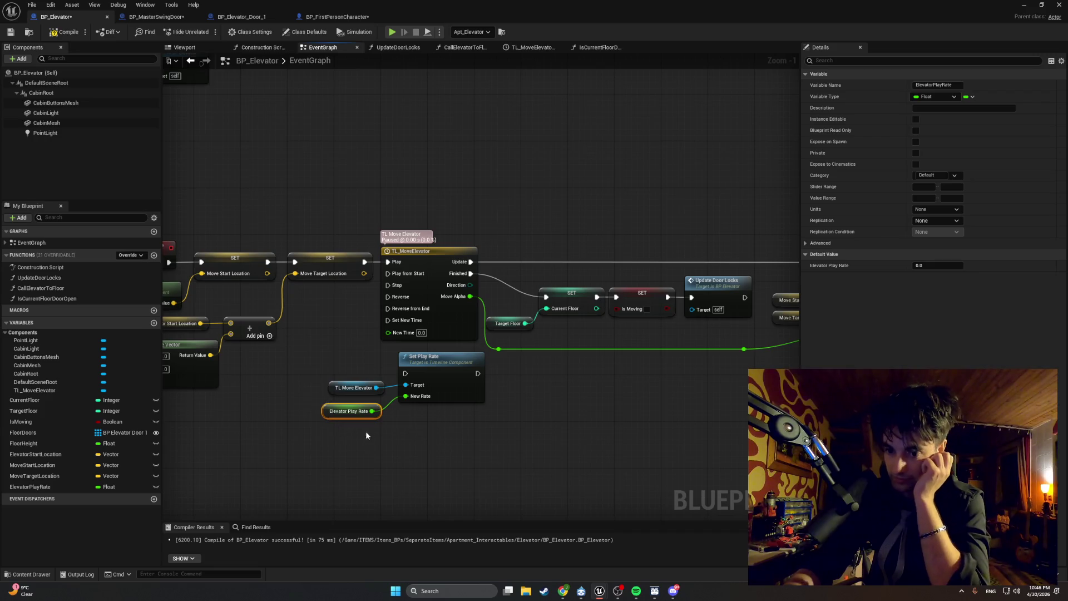
{"action": "scroll", "coordinate": [476, 433], "scroll_direction": "down", "scroll_amount": 4}
{"action": "scroll", "coordinate": [392, 426], "scroll_direction": "up", "scroll_amount": 2}
{"action": "scroll", "coordinate": [392, 425], "scroll_direction": "down", "scroll_amount": 1}
- Shift the timeline and the nodes after it to the right, then view the CallElevatorToFloor function
{"action": "left_click_drag", "start_coordinate": [656, 295], "coordinate": [320, 393]}
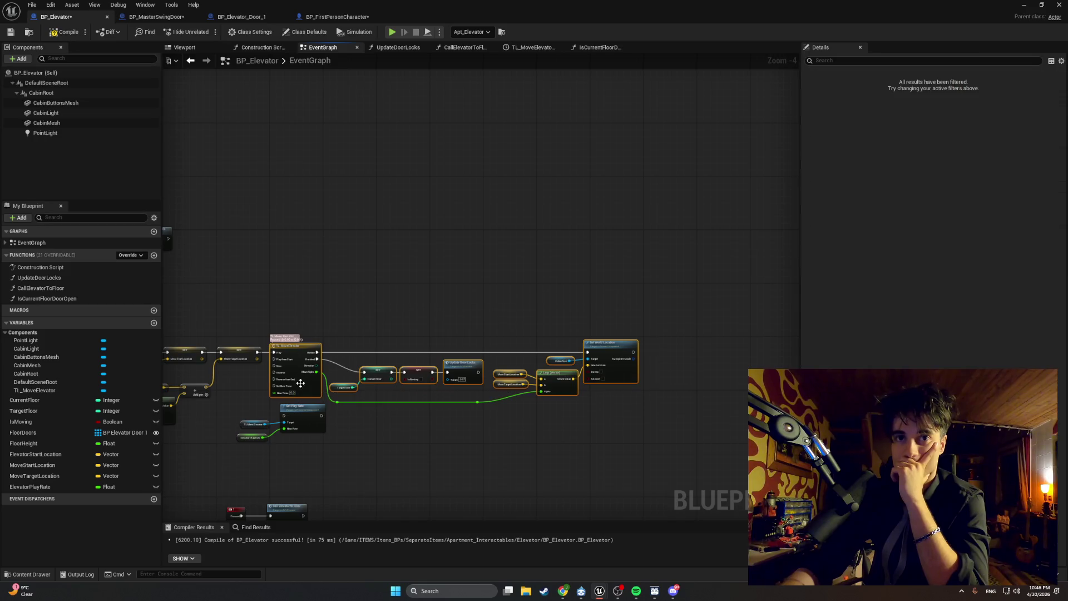
{"action": "mouse_move", "coordinate": [325, 356]}
{"action": "left_mouse_down"}
{"action": "mouse_move", "coordinate": [353, 351]}
{"action": "mouse_move", "coordinate": [318, 352]}
{"action": "left_mouse_up"}
{"action": "mouse_move", "coordinate": [622, 311]}
{"action": "left_mouse_down"}
{"action": "mouse_move", "coordinate": [382, 396]}
{"action": "mouse_move", "coordinate": [303, 396]}
{"action": "mouse_move", "coordinate": [303, 407]}
{"action": "left_mouse_up"}
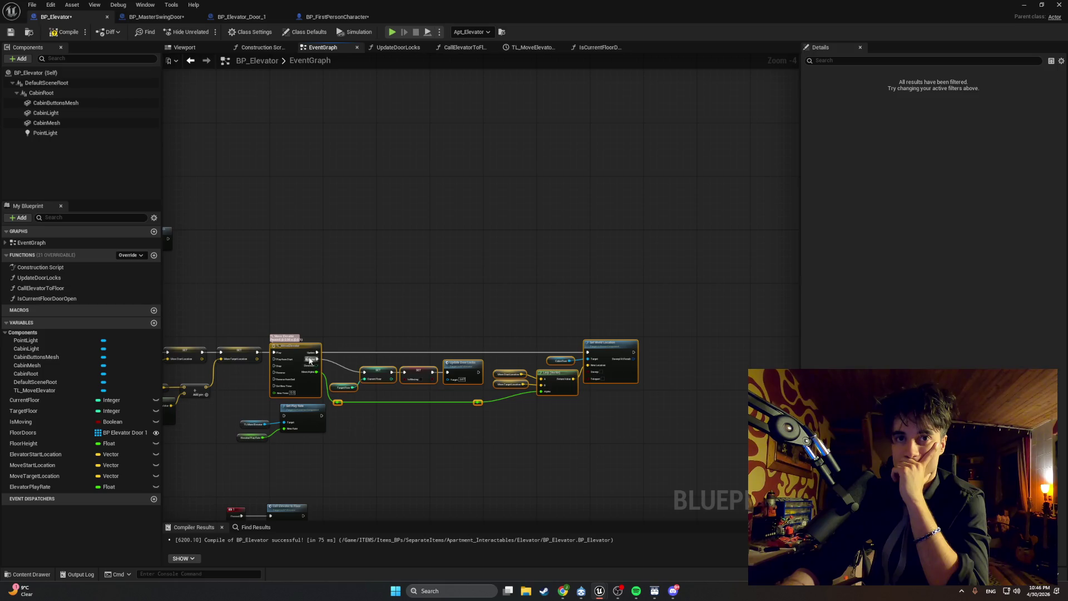
{"action": "left_click_drag", "start_coordinate": [306, 347], "coordinate": [416, 348]}
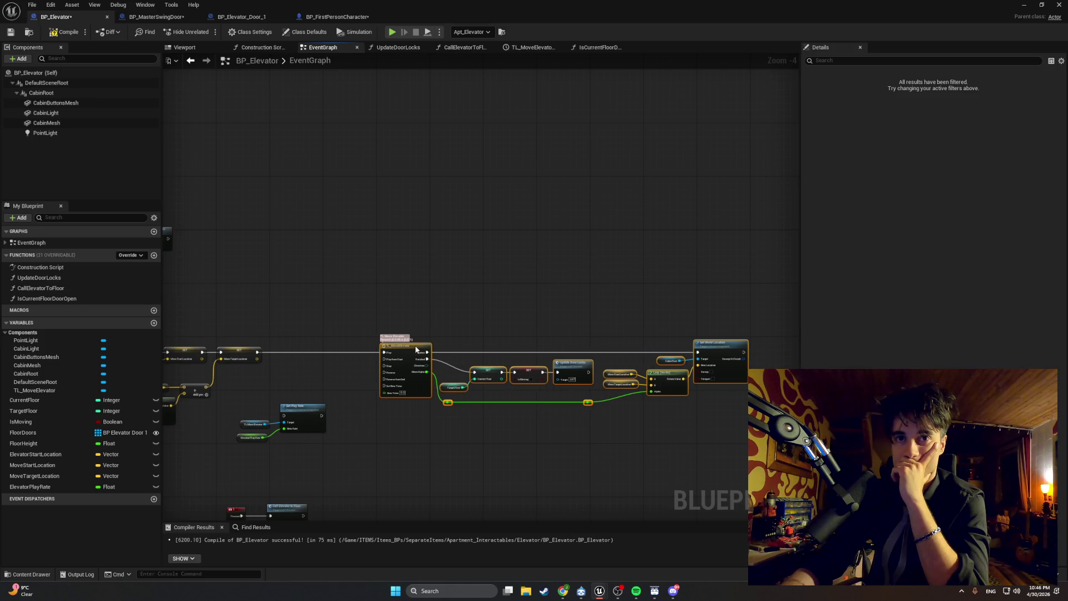
{"action": "scroll", "coordinate": [326, 378], "scroll_direction": "up", "scroll_amount": 1}
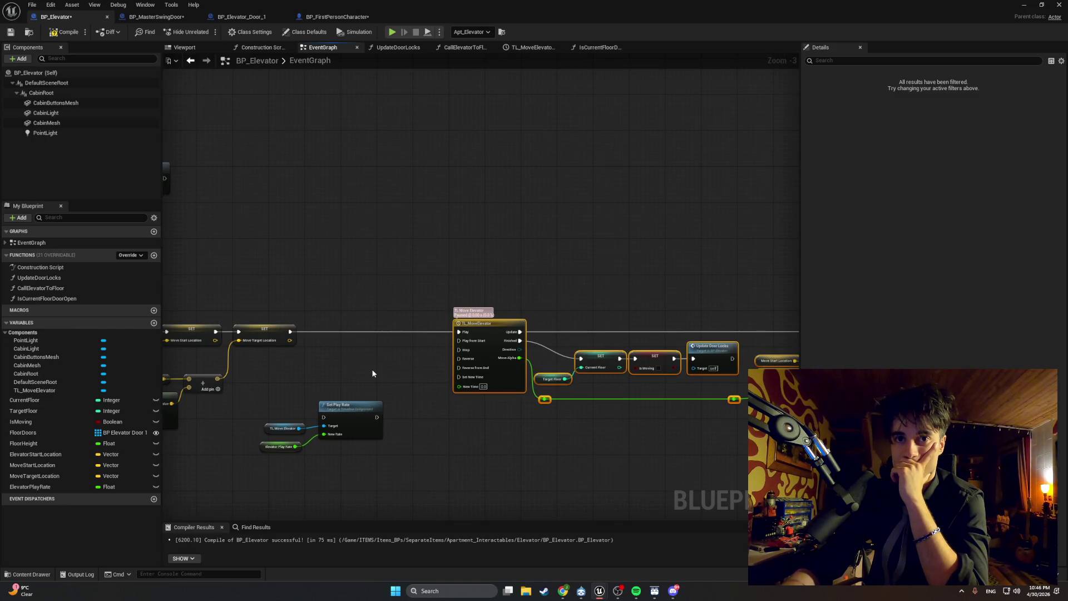
{"action": "left_click", "coordinate": [396, 49]}
{"action": "left_click", "coordinate": [461, 47]}
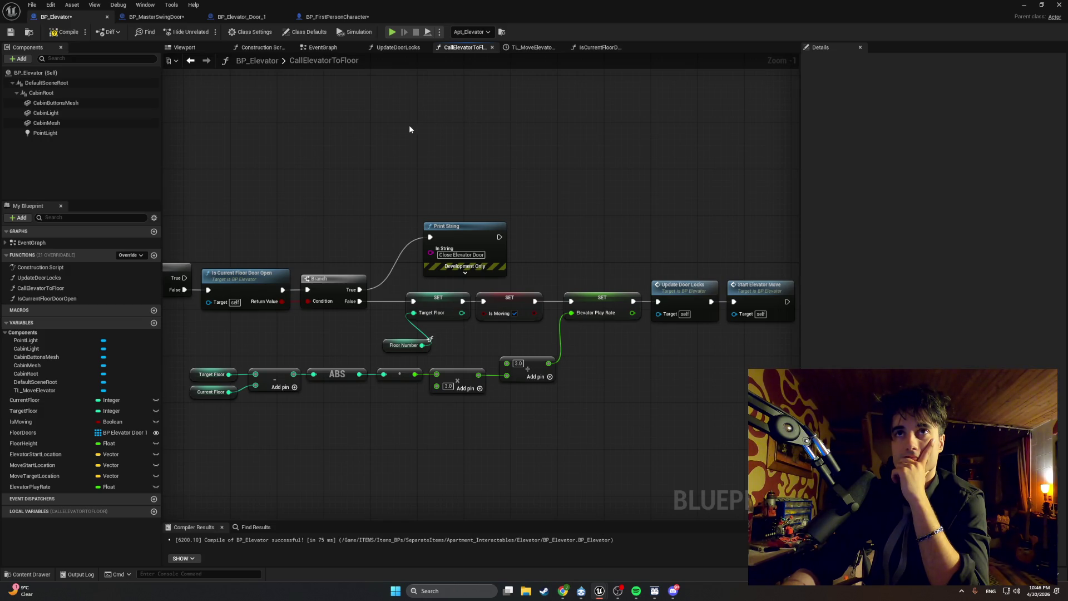
- Compile BP_Elevator, add and remove a spare TL_MoveElevator getter, then recompile
{"action": "left_click", "coordinate": [65, 31]}
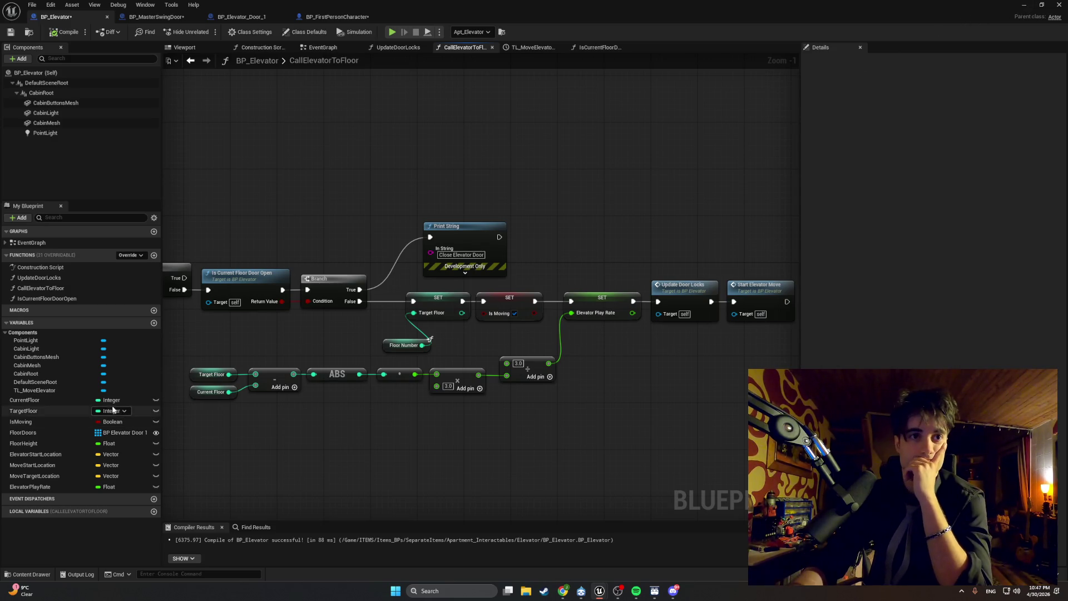
{"action": "left_click_drag", "start_coordinate": [84, 391], "coordinate": [392, 454]}
{"action": "left_click", "coordinate": [407, 464]}
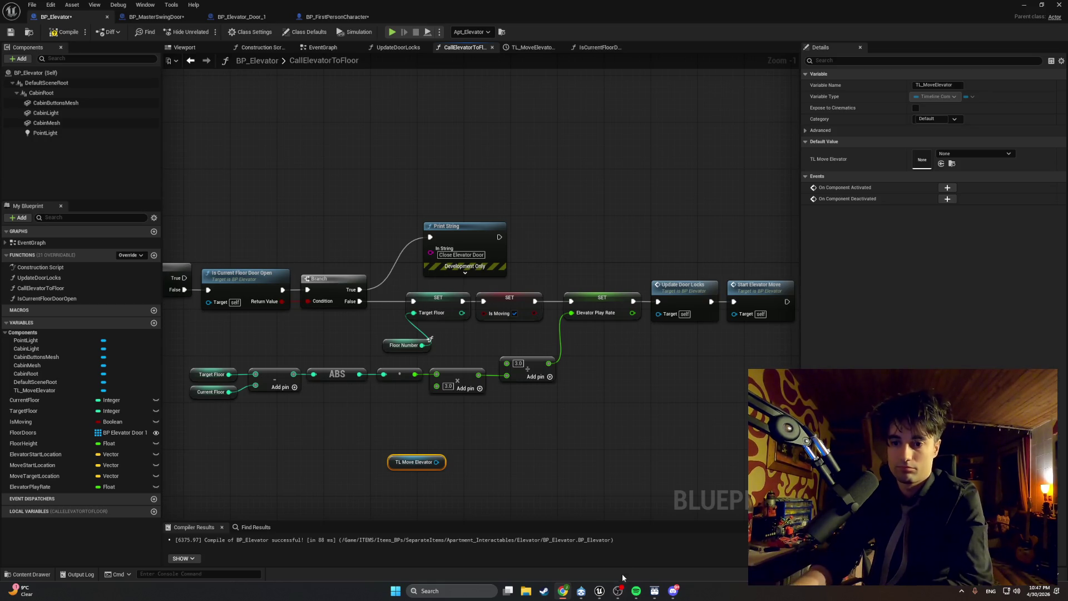
{"action": "key", "text": "Delete"}
{"action": "left_click", "coordinate": [66, 32]}
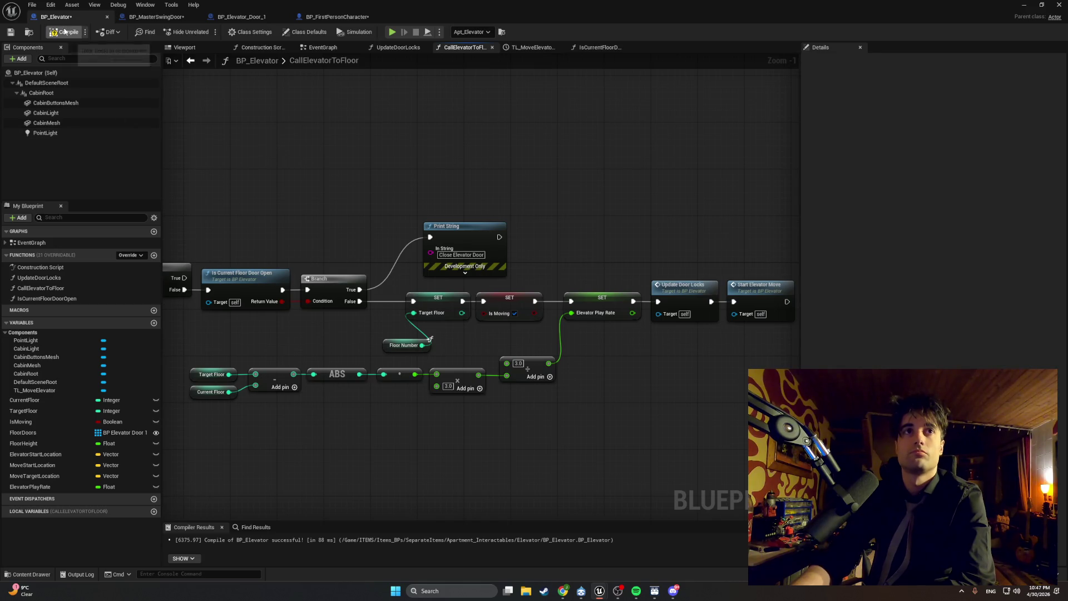
- Move the Set Play Rate group up beside the timeline in the EventGraph, unlinking SET from Play
{"action": "left_click", "coordinate": [1024, 5]}
{"action": "mouse_move", "coordinate": [599, 591]}
{"action": "left_click", "coordinate": [625, 553]}
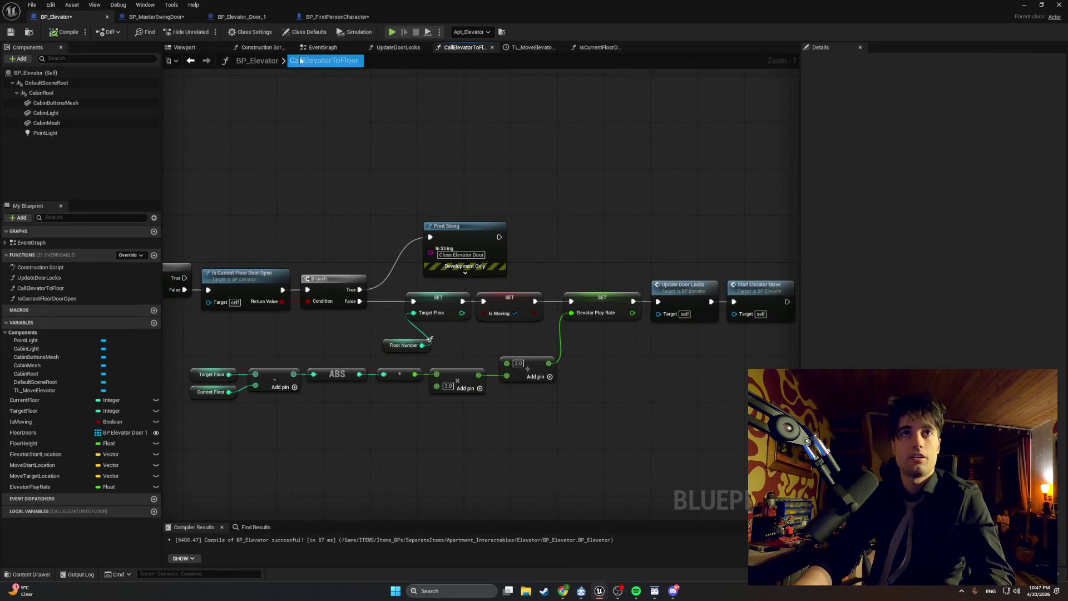
{"action": "left_click", "coordinate": [325, 48]}
{"action": "mouse_move", "coordinate": [399, 455]}
{"action": "left_mouse_down"}
{"action": "mouse_move", "coordinate": [257, 396]}
{"action": "mouse_move", "coordinate": [335, 333]}
{"action": "mouse_move", "coordinate": [288, 333]}
{"action": "mouse_move", "coordinate": [465, 334]}
{"action": "left_mouse_up"}
{"action": "left_click", "coordinate": [335, 334]}
- Route SET's execution wire into Set Play Rate and tidy the Elevator Play Rate getter's position
{"action": "left_click", "coordinate": [289, 331], "text": "alt"}
{"action": "scroll", "coordinate": [364, 362], "scroll_direction": "up", "scroll_amount": 1}
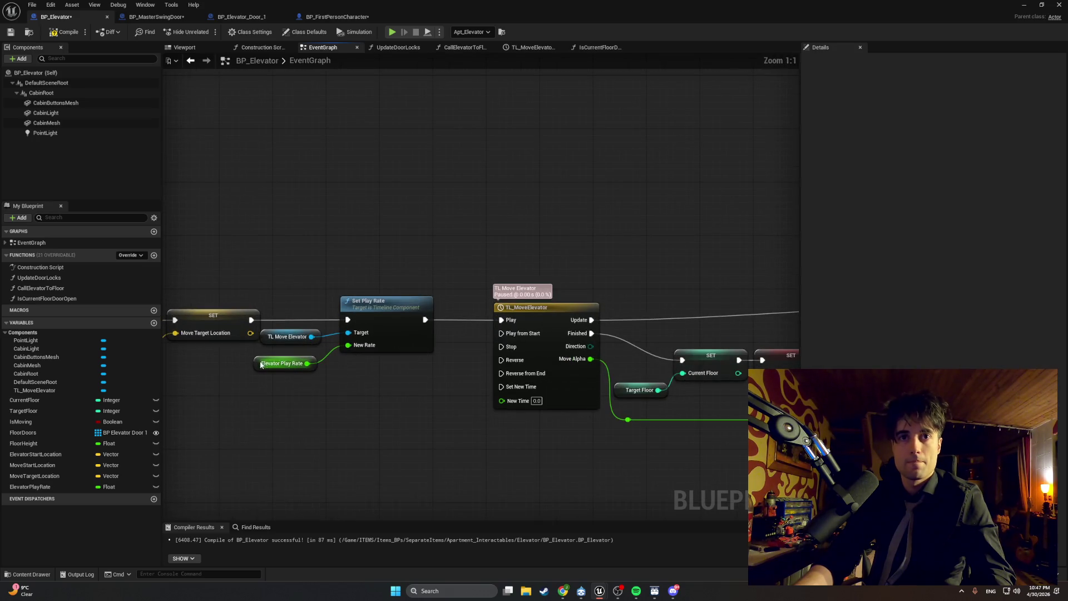
{"action": "left_click", "coordinate": [268, 356]}
{"action": "left_click_drag", "start_coordinate": [290, 352], "coordinate": [272, 362]}
{"action": "left_click", "coordinate": [285, 368]}
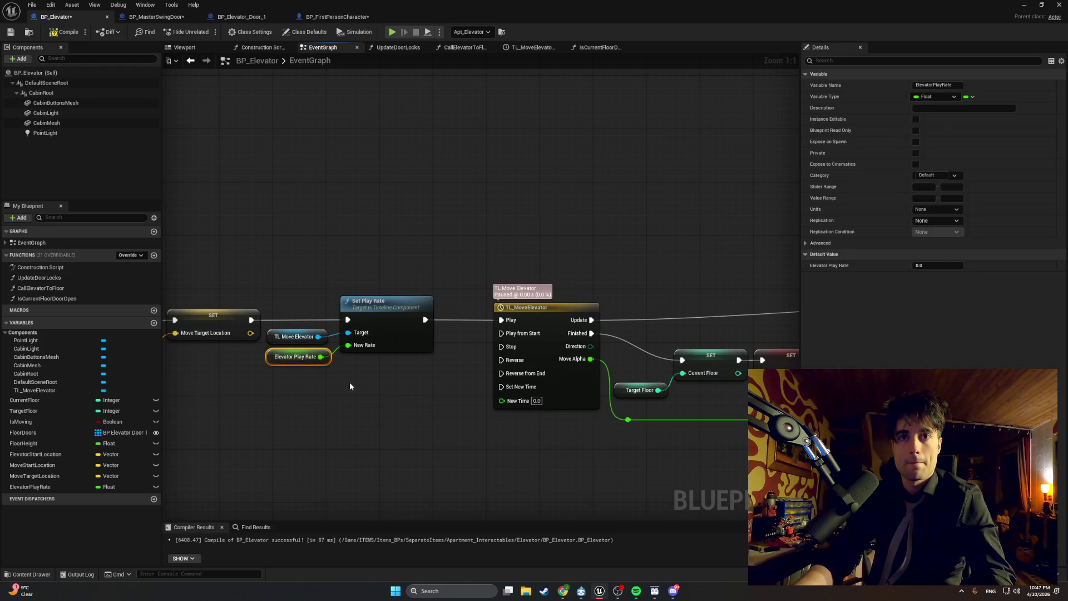
{"action": "left_click", "coordinate": [275, 384]}
- Compile BP_Elevator and start a Play-in-Editor session of the level
{"action": "left_click", "coordinate": [66, 39]}
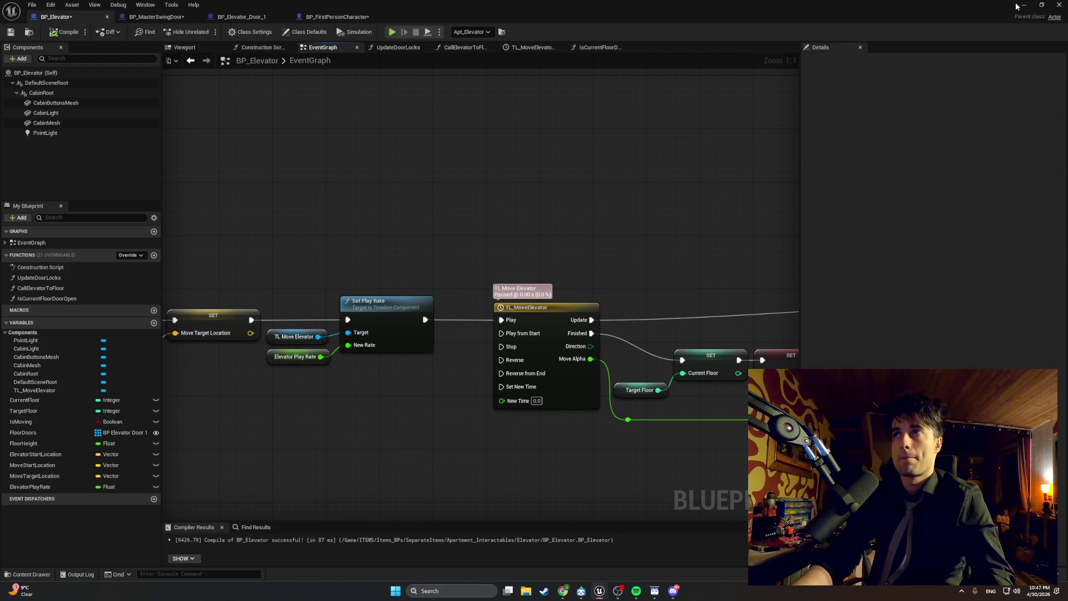
{"action": "key", "text": "alt+Tab"}
{"action": "left_click", "coordinate": [207, 32]}
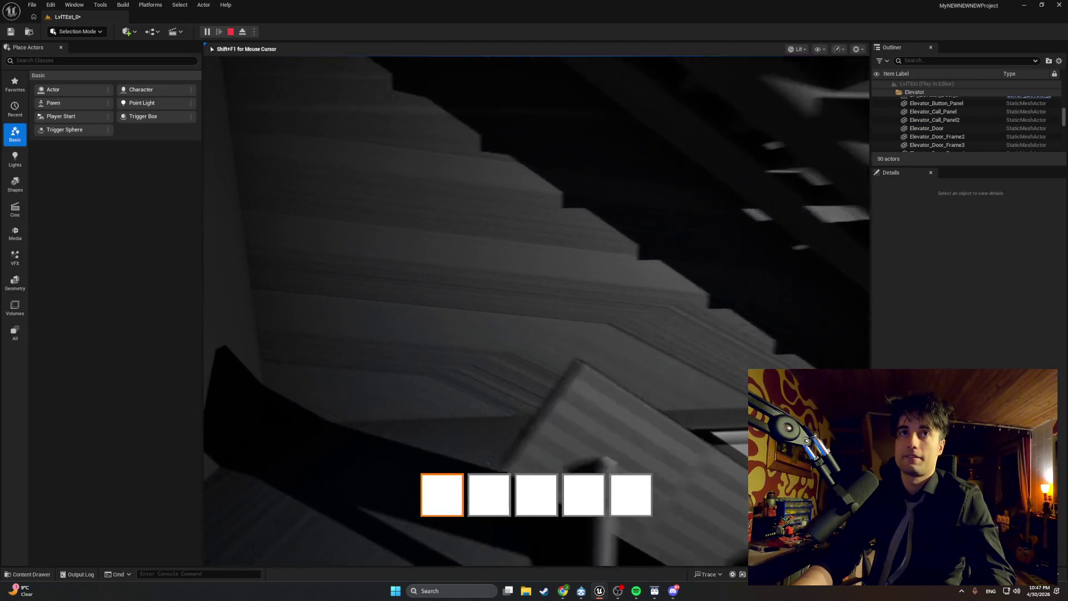
- Walk down the stairwell into the elevator cabin up to its door
{"action": "key", "text": "w"}
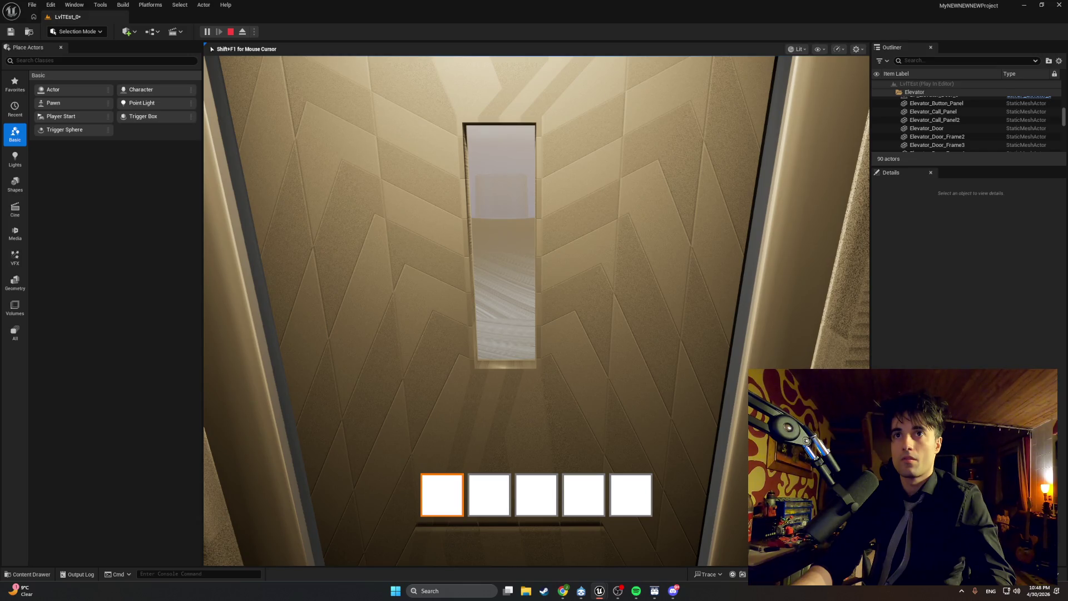
{"action": "key", "text": "e"}
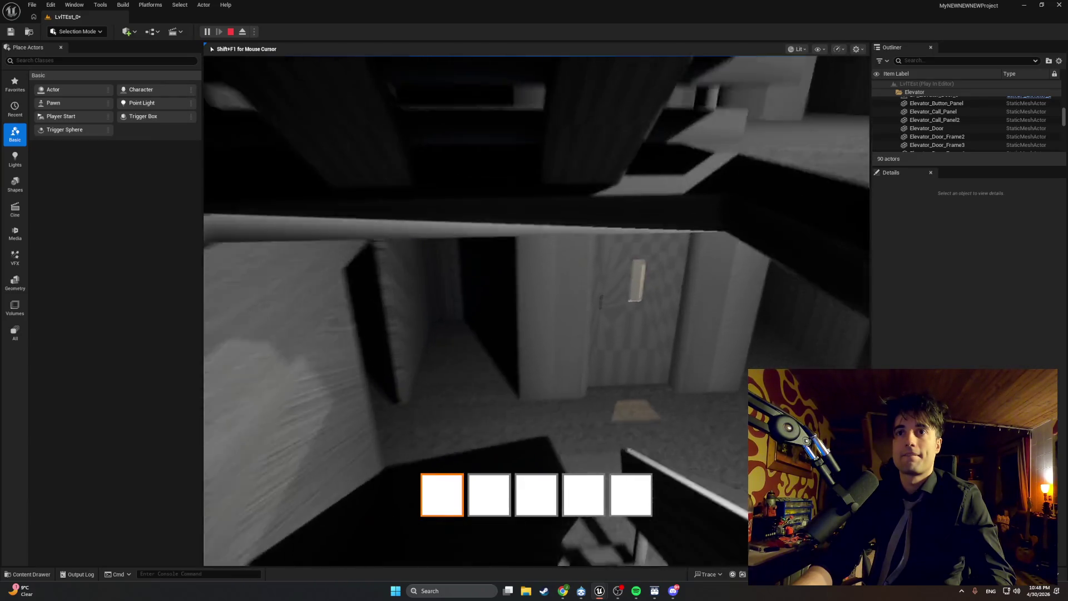
{"action": "key", "text": "w"}
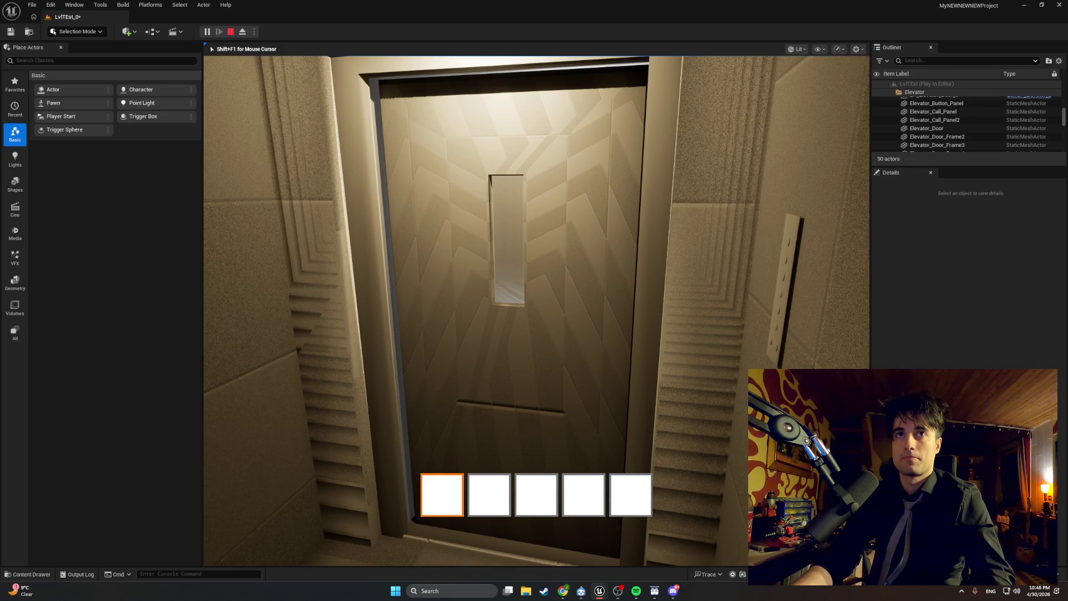
{"action": "key", "text": "w"}
- Try the elevator door, which reports Door Locked, then stop and relaunch the play session
{"action": "key", "text": "e"}
{"action": "key", "text": "e"}
{"action": "key", "text": "e"}
{"action": "key", "text": "e"}
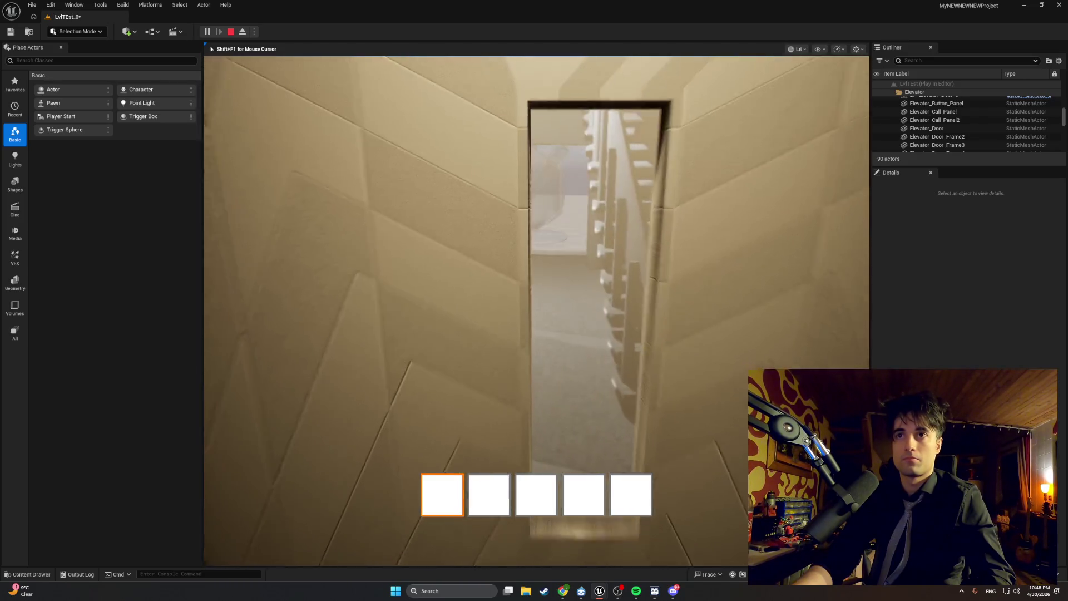
{"action": "key", "text": "Escape"}
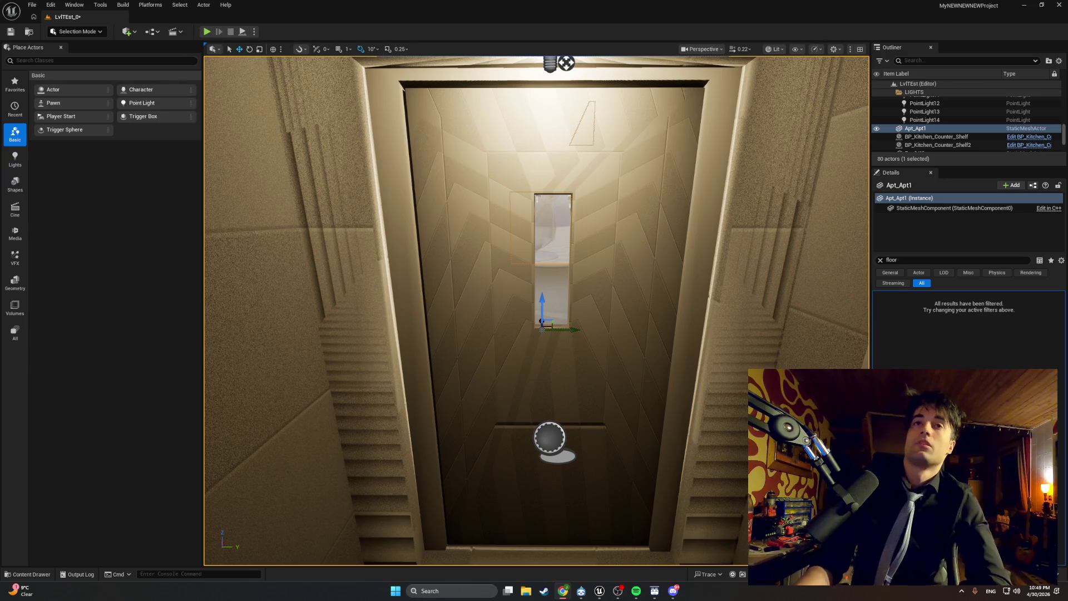
{"action": "left_click", "coordinate": [206, 32]}
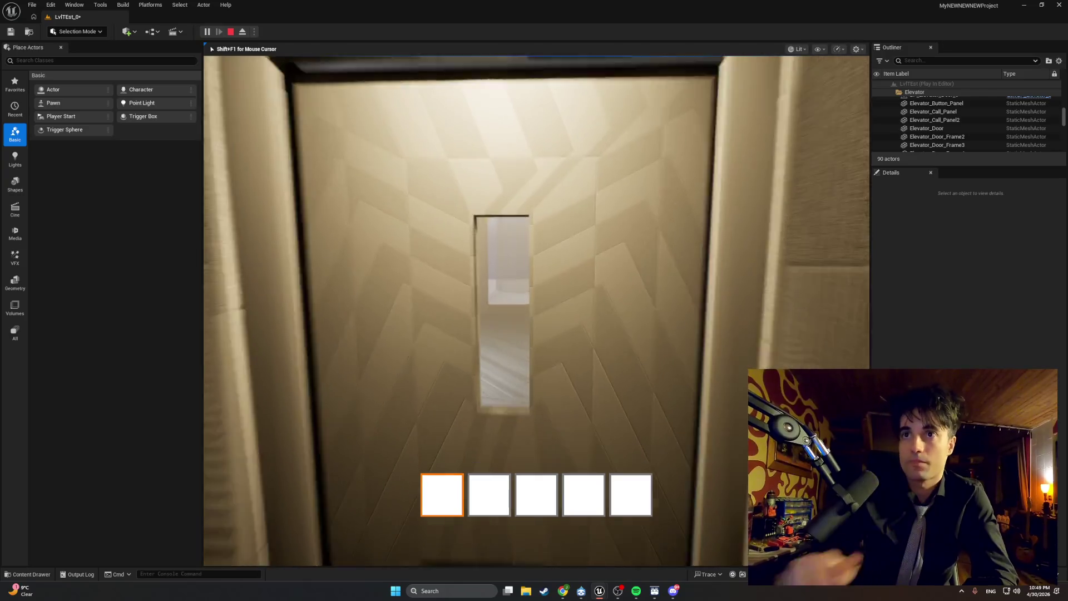
- Try the elevator door again (still Door Locked), stop play, and open the Content Drawer's FirstPerson Blueprints
{"action": "key", "text": "e"}
{"action": "key", "text": "e"}
{"action": "key", "text": "e"}
{"action": "key", "text": "e"}
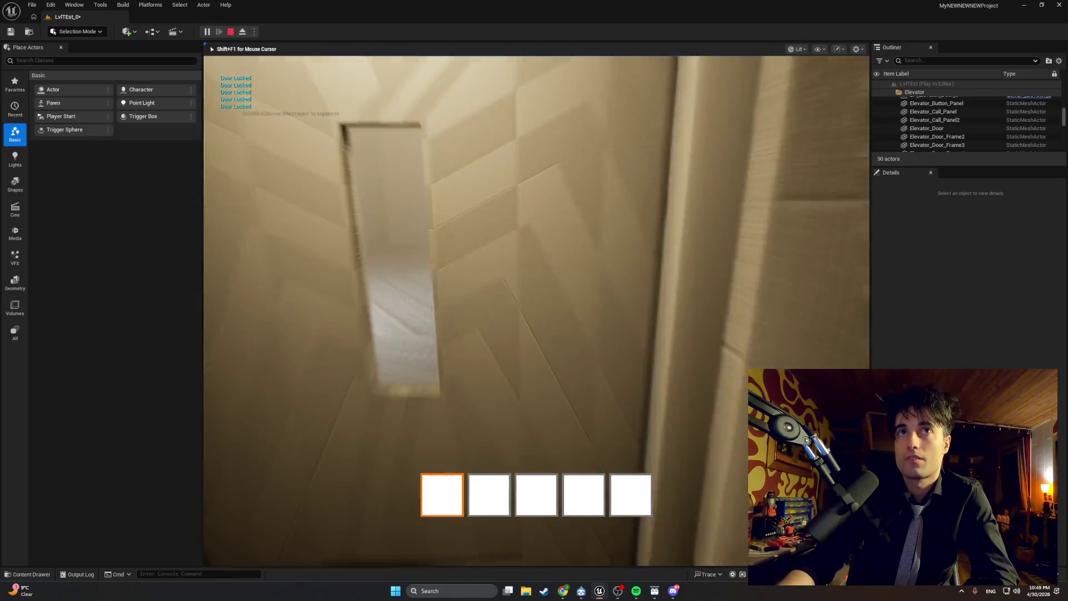
{"action": "key", "text": "Escape"}
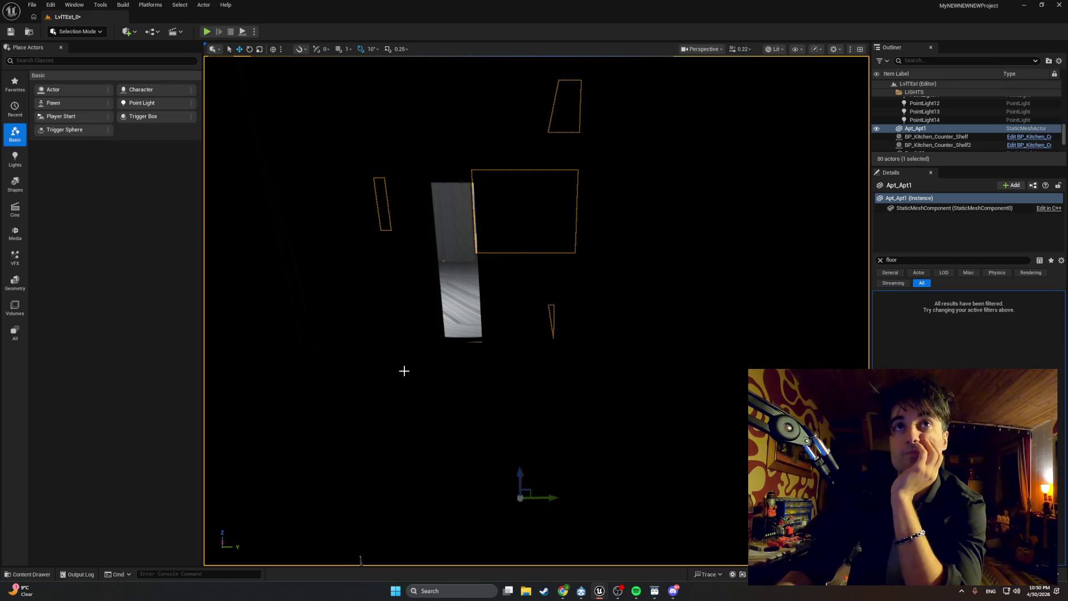
{"action": "left_click", "coordinate": [30, 575]}
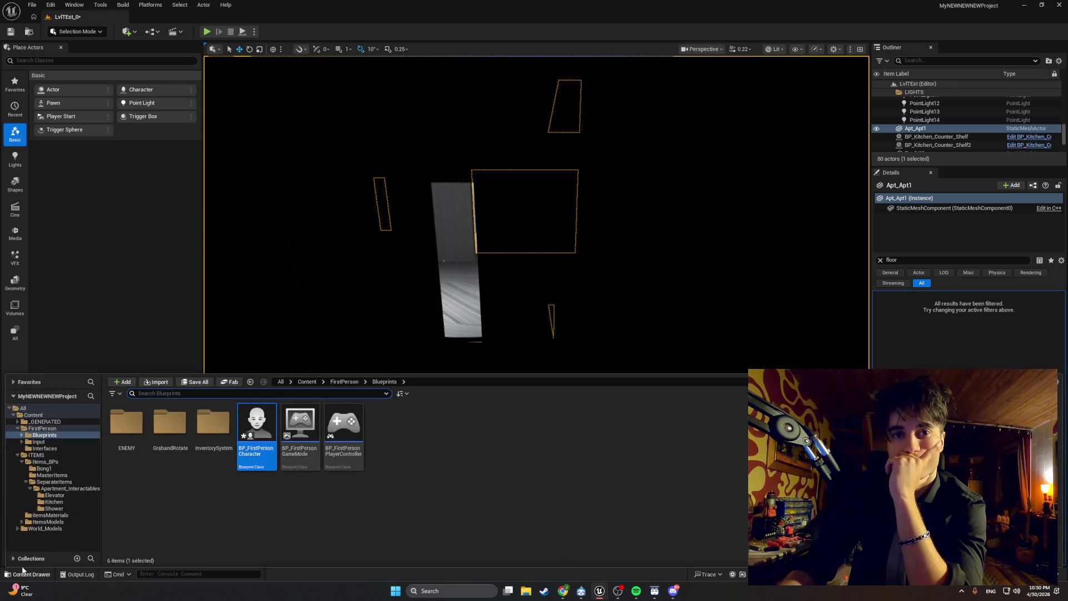
- In BP_Elevator's EventGraph, move the timeline and following nodes right and down
{"action": "mouse_move", "coordinate": [599, 591]}
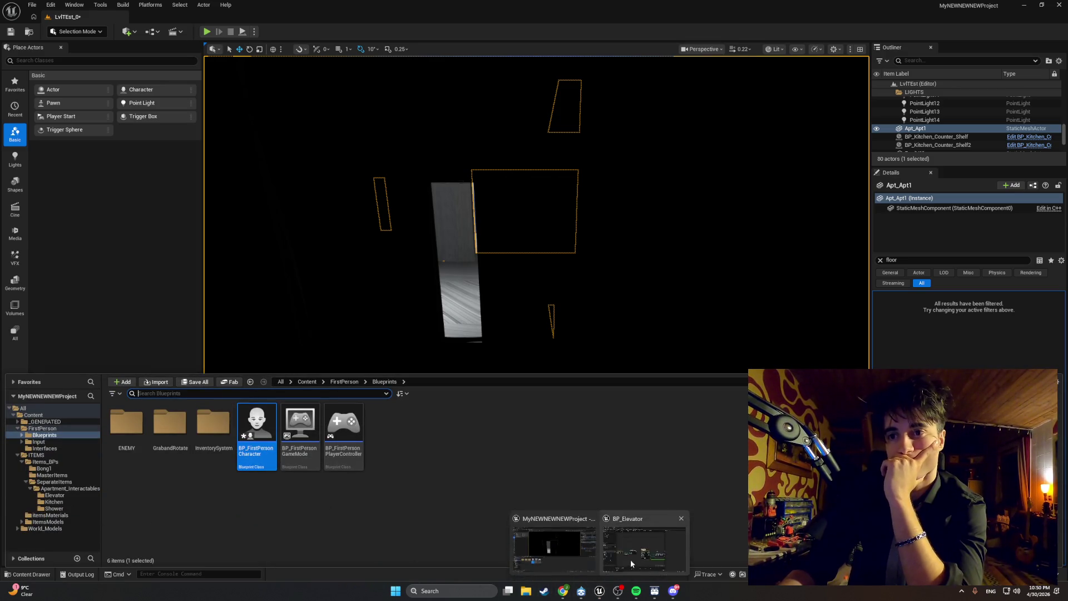
{"action": "left_click", "coordinate": [630, 559]}
{"action": "scroll", "coordinate": [475, 425], "scroll_direction": "down", "scroll_amount": 10}
{"action": "mouse_move", "coordinate": [618, 426]}
{"action": "left_mouse_down"}
{"action": "mouse_move", "coordinate": [537, 378]}
{"action": "mouse_move", "coordinate": [457, 380]}
{"action": "left_mouse_up"}
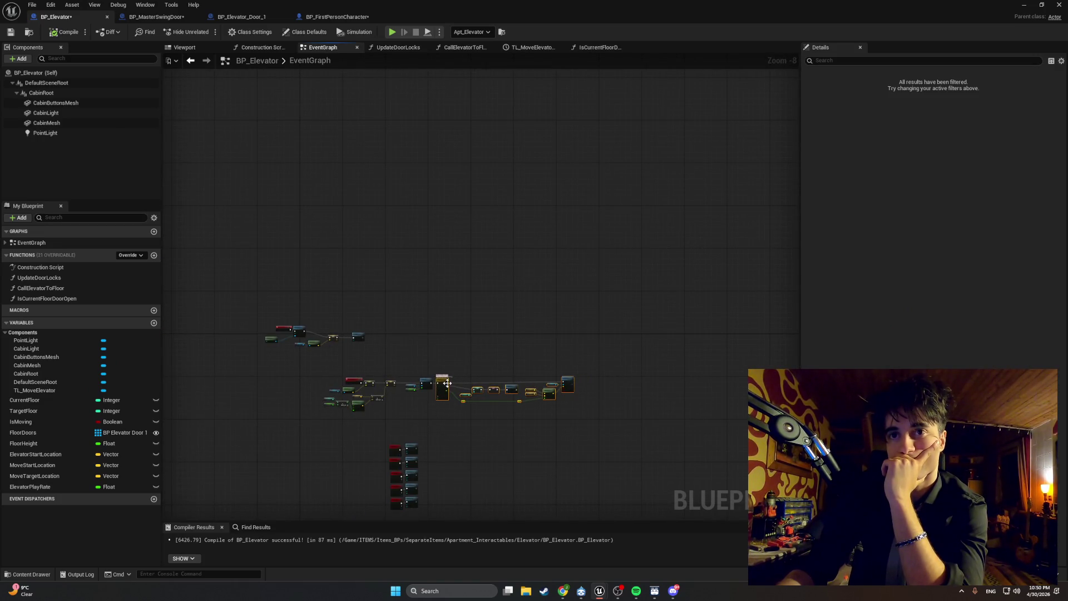
{"action": "scroll", "coordinate": [450, 380], "scroll_direction": "up", "scroll_amount": 6}
{"action": "scroll", "coordinate": [482, 368], "scroll_direction": "down", "scroll_amount": 1}
{"action": "left_click_drag", "start_coordinate": [455, 384], "coordinate": [479, 388]}
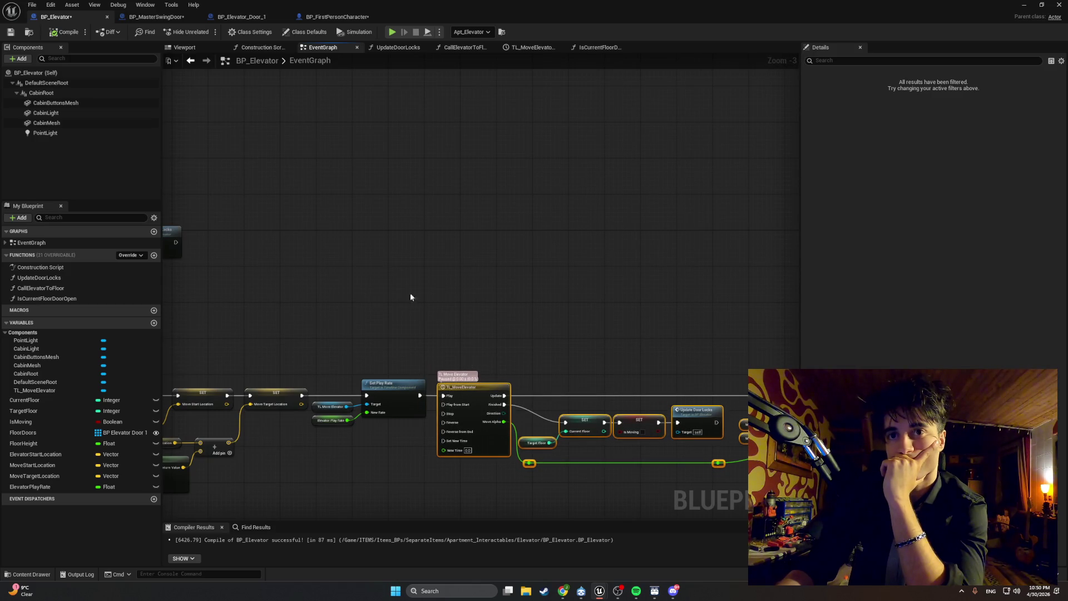
{"action": "left_click", "coordinate": [234, 173]}
- Save BP_Elevator and bring up its CallElevatorToFloor function graph
{"action": "left_click", "coordinate": [11, 32]}
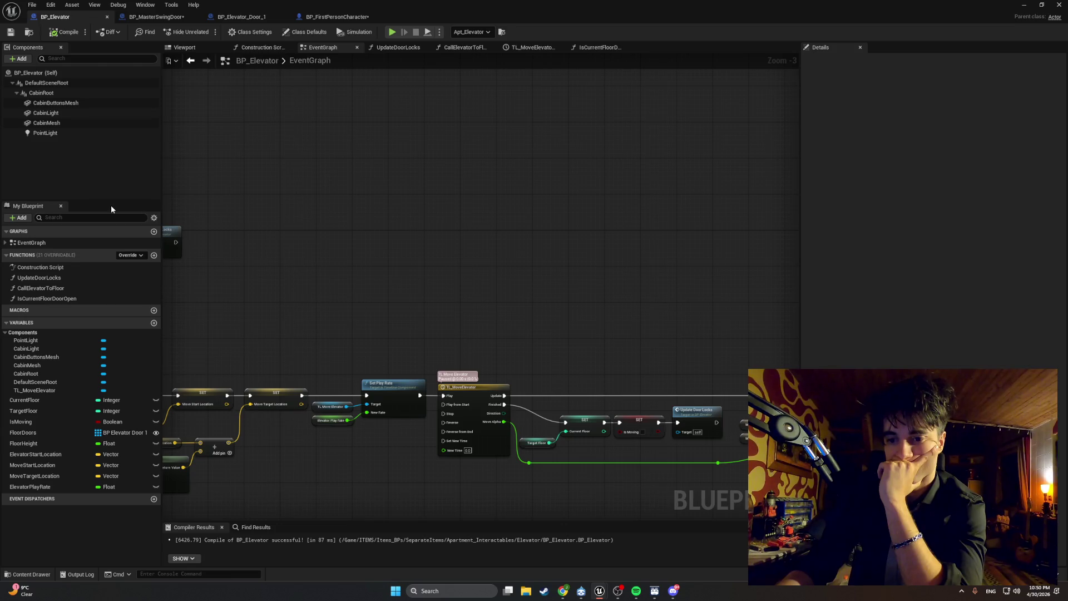
{"action": "left_click_drag", "start_coordinate": [260, 269], "coordinate": [324, 228]}
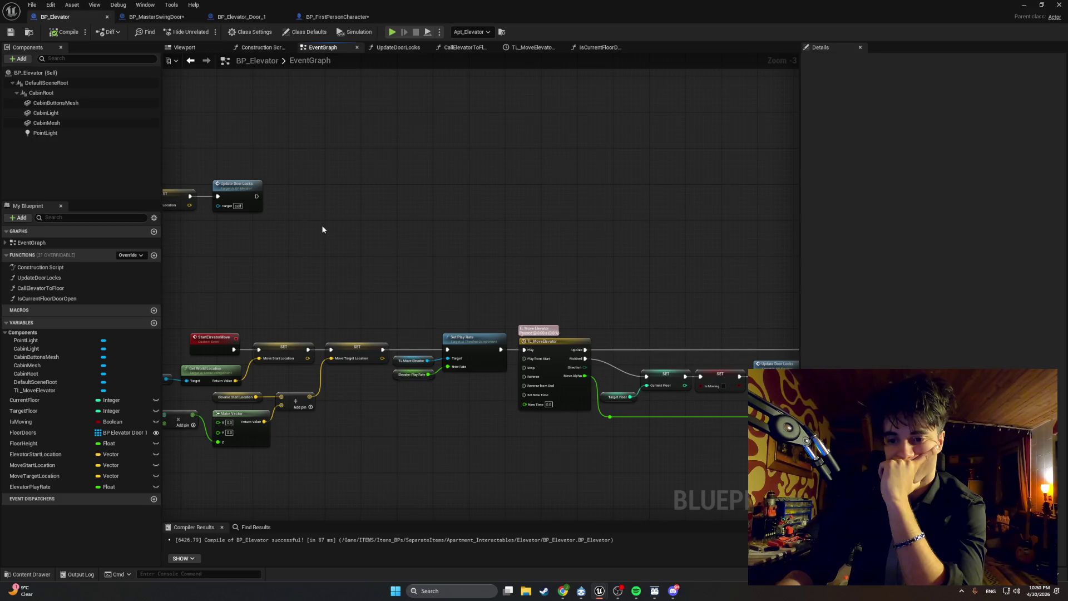
{"action": "left_click", "coordinate": [455, 48]}
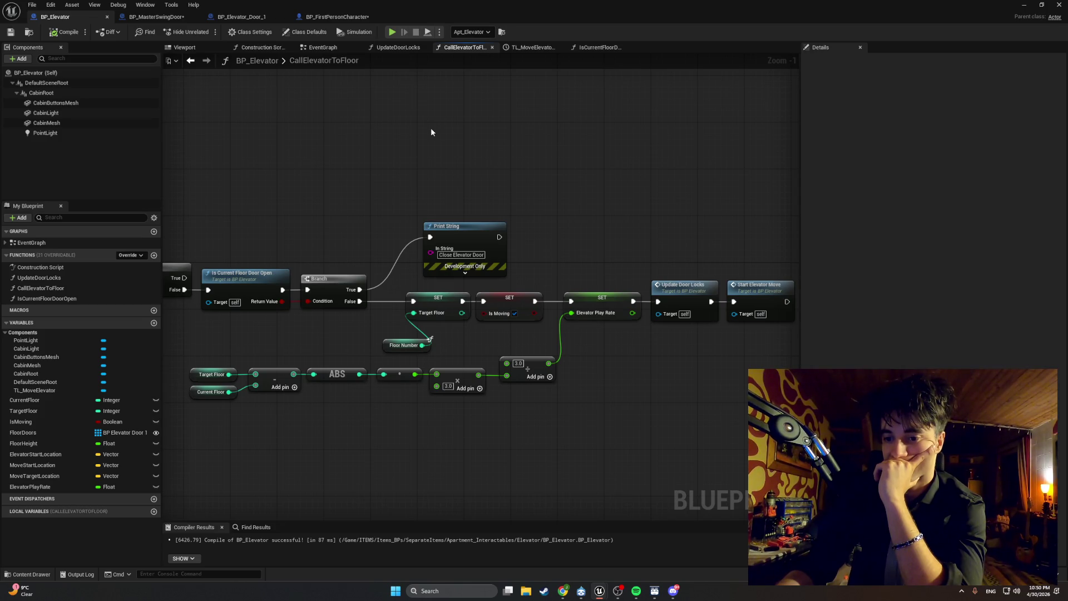
- Place a new Branch node, shifting the play-rate, door-lock and move nodes right for room
{"action": "left_click_drag", "start_coordinate": [495, 204], "coordinate": [537, 204]}
{"action": "left_click_drag", "start_coordinate": [544, 204], "coordinate": [531, 209]}
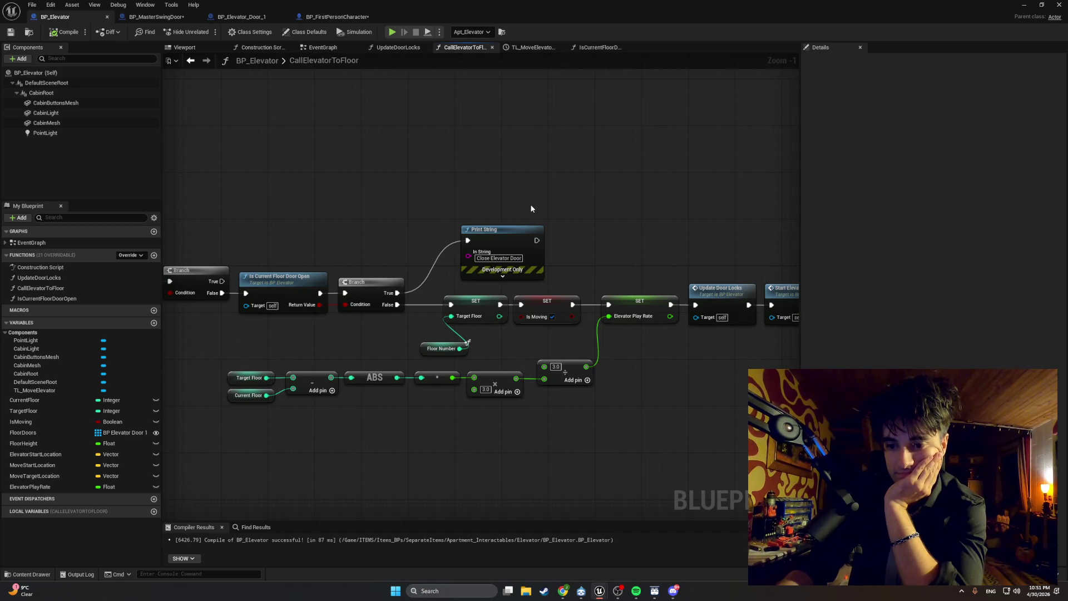
{"action": "scroll", "coordinate": [573, 233], "scroll_direction": "up", "scroll_amount": 1}
{"action": "left_click_drag", "start_coordinate": [573, 233], "coordinate": [455, 225]}
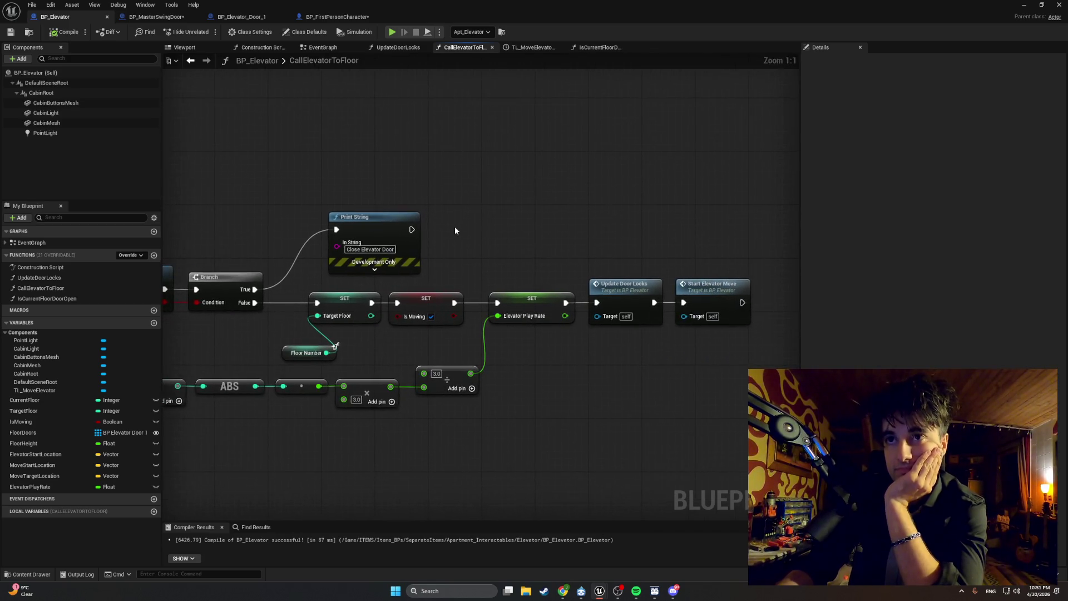
{"action": "left_click", "coordinate": [484, 244]}
{"action": "mouse_move", "coordinate": [751, 346]}
{"action": "left_mouse_down"}
{"action": "mouse_move", "coordinate": [591, 303]}
{"action": "mouse_move", "coordinate": [489, 292]}
{"action": "mouse_move", "coordinate": [670, 304]}
{"action": "left_mouse_up"}
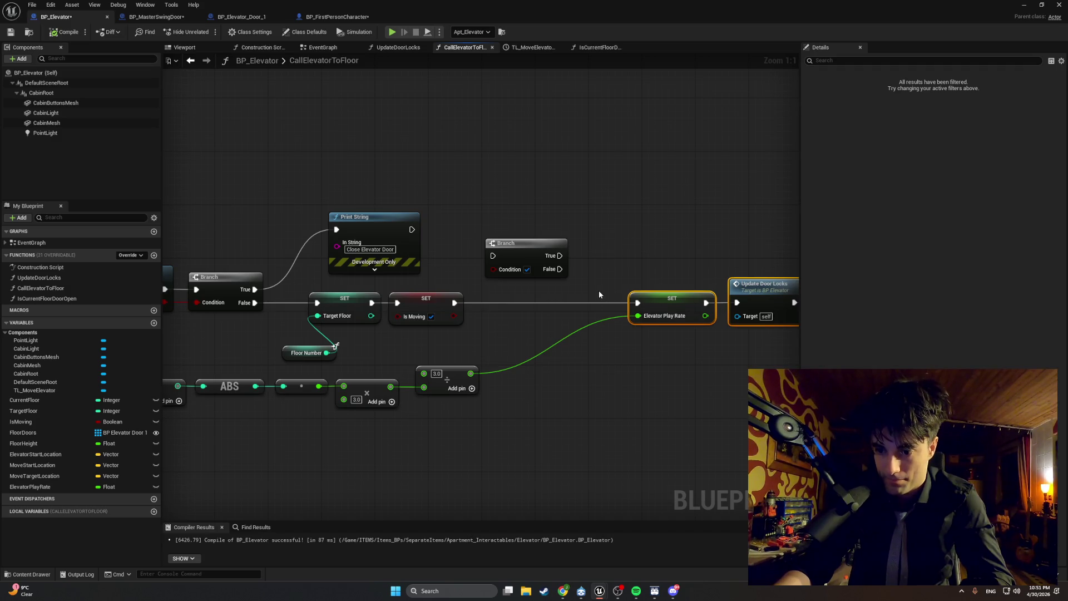
{"action": "left_click", "coordinate": [549, 226]}
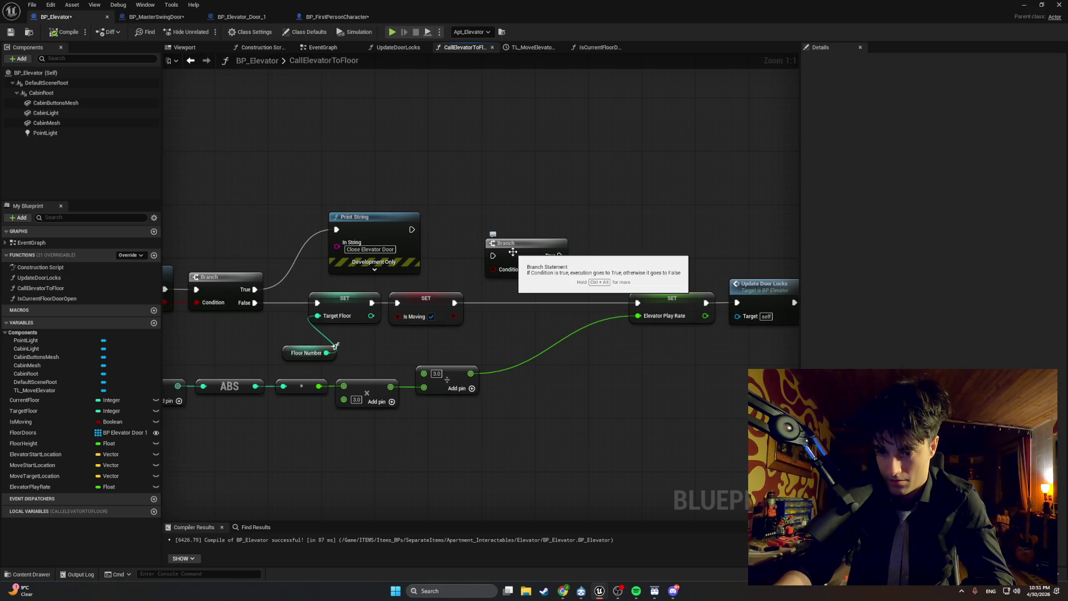
{"action": "left_click_drag", "start_coordinate": [512, 252], "coordinate": [529, 205]}
{"action": "left_click", "coordinate": [498, 261]}
- Add a Floor Number getter feeding a new Integer == comparison node
{"action": "right_click", "coordinate": [498, 263]}
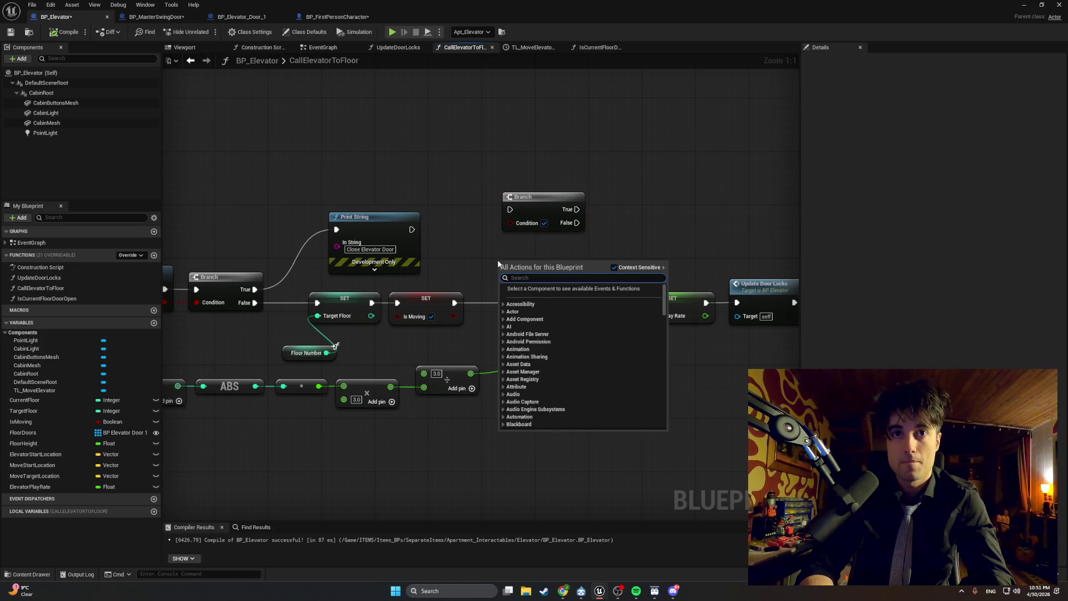
{"action": "type", "text": "floor number"}
{"action": "key", "text": "Return"}
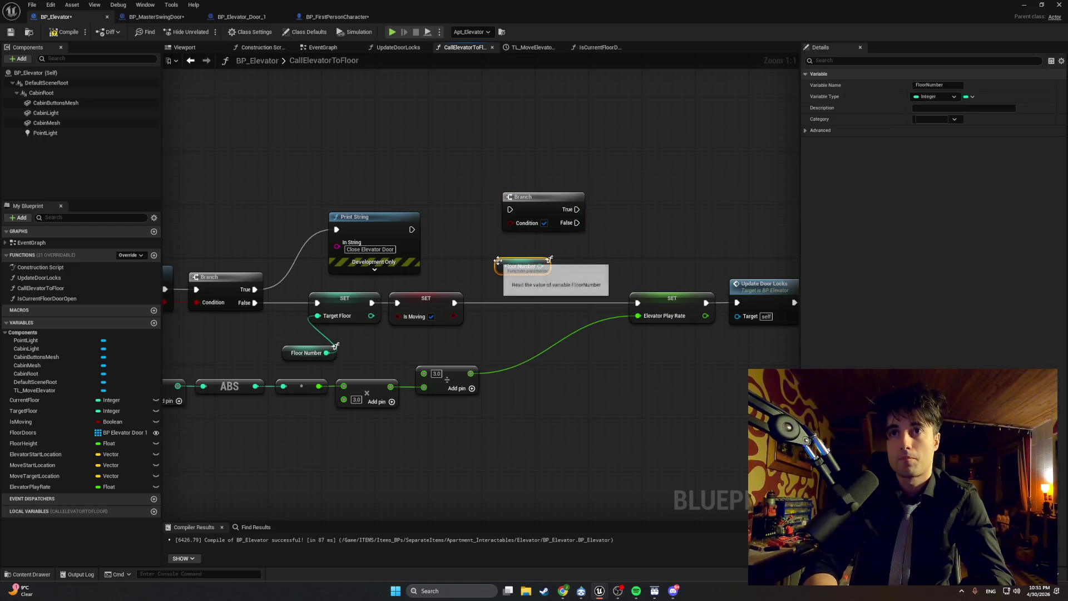
{"action": "left_click_drag", "start_coordinate": [498, 262], "coordinate": [465, 278]}
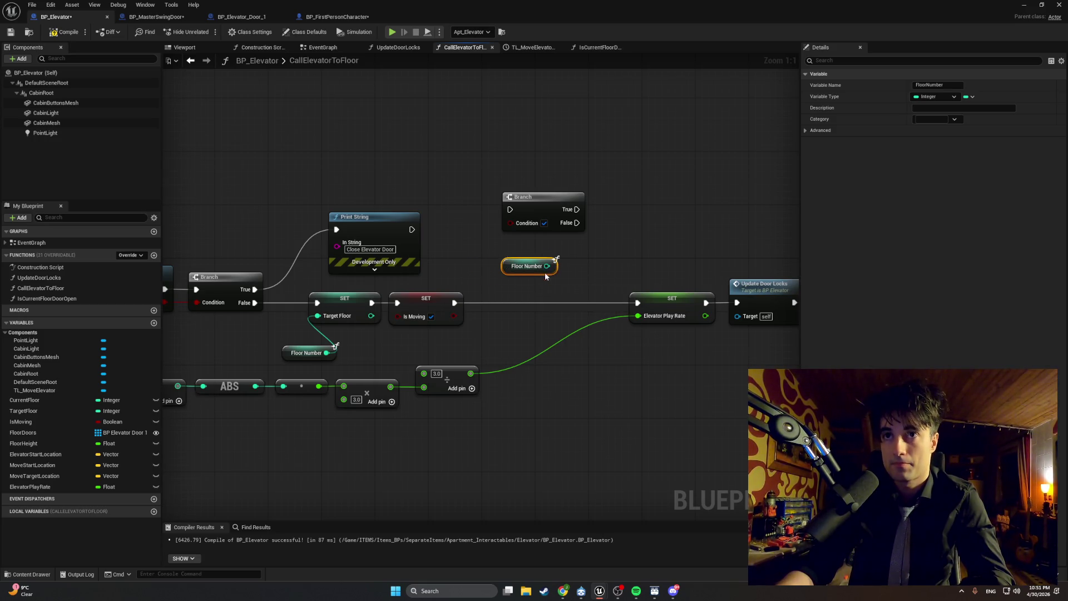
{"action": "left_click_drag", "start_coordinate": [507, 273], "coordinate": [561, 273]}
{"action": "type", "text": "=="}
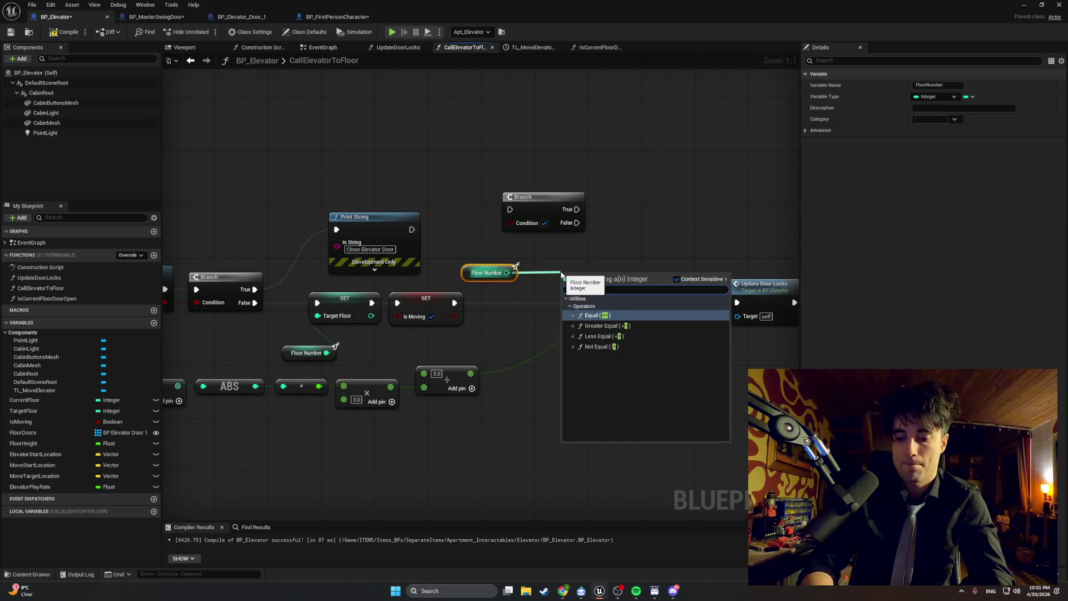
{"action": "key", "text": "Return"}
{"action": "mouse_move", "coordinate": [580, 277]}
{"action": "left_mouse_down"}
{"action": "mouse_move", "coordinate": [573, 264]}
{"action": "mouse_move", "coordinate": [490, 295]}
{"action": "left_mouse_up"}
- Connect Current Floor to the comparison's B input and wire the result into Branch Condition
{"action": "type", "text": "ciu"}
{"action": "key", "text": "BackSpace"}
{"action": "key", "text": "BackSpace"}
{"action": "type", "text": "urrent"}
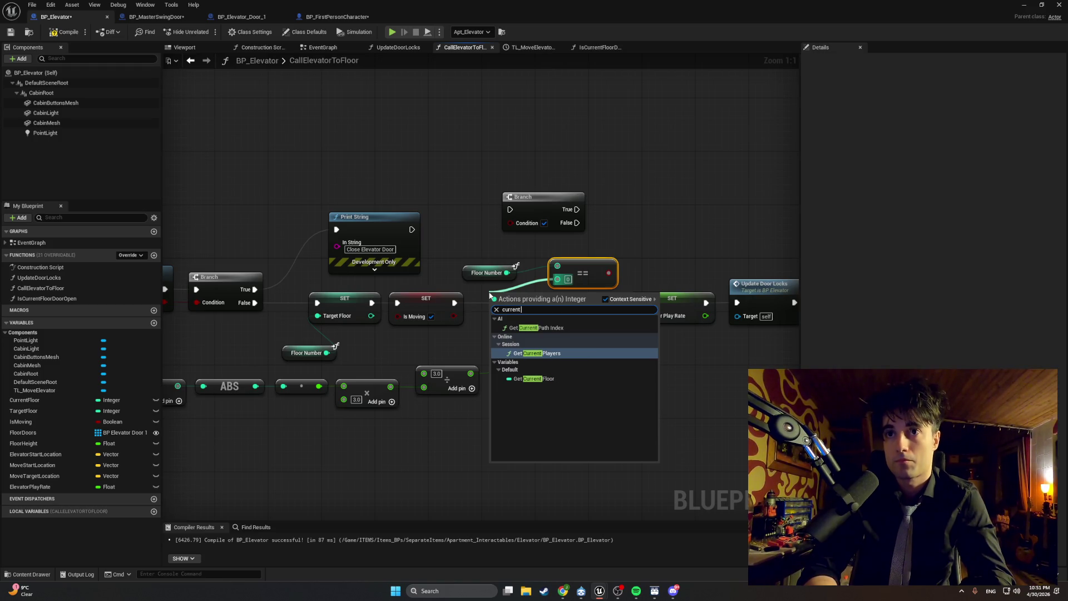
{"action": "left_click", "coordinate": [534, 378]}
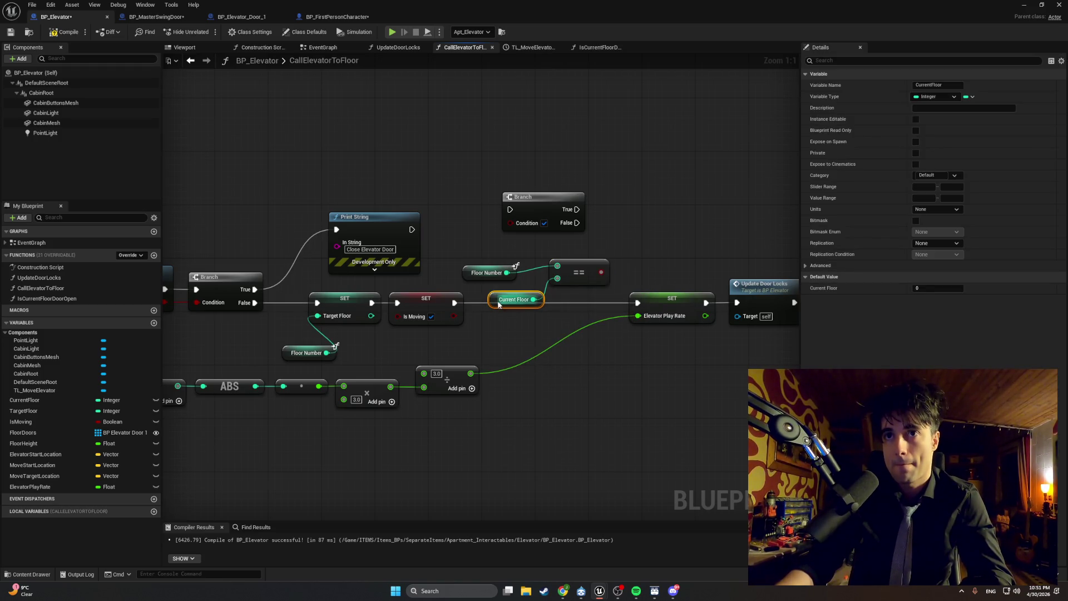
{"action": "left_click_drag", "start_coordinate": [499, 305], "coordinate": [473, 298]}
{"action": "mouse_move", "coordinate": [476, 250]}
{"action": "left_mouse_down"}
{"action": "mouse_move", "coordinate": [476, 295]}
{"action": "mouse_move", "coordinate": [489, 266]}
{"action": "left_mouse_up"}
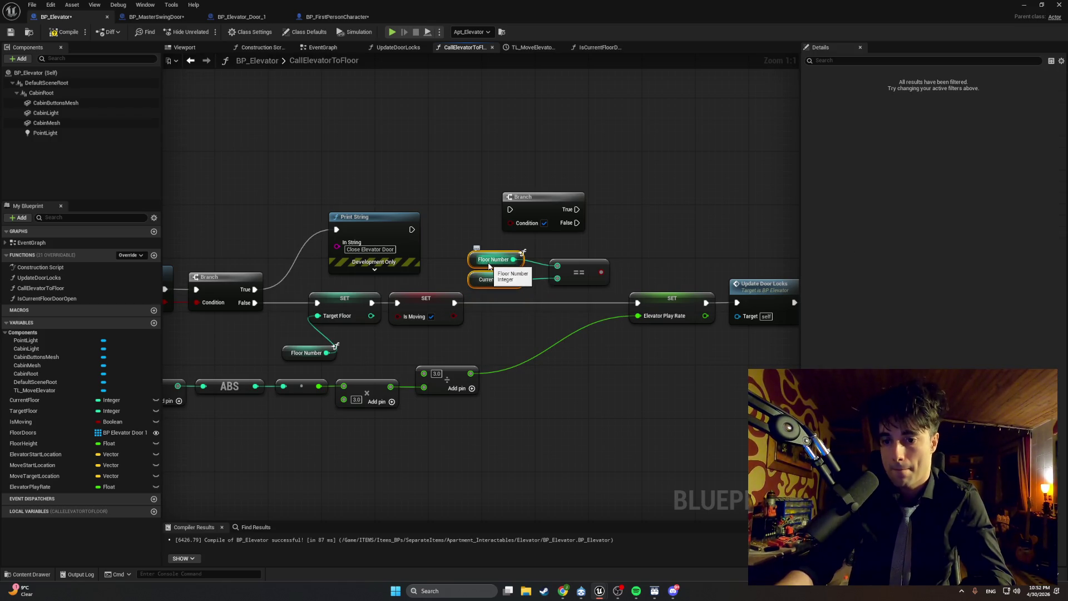
{"action": "left_click_drag", "start_coordinate": [626, 259], "coordinate": [551, 263]}
{"action": "mouse_move", "coordinate": [450, 207]}
{"action": "left_mouse_down"}
{"action": "mouse_move", "coordinate": [542, 235]}
{"action": "mouse_move", "coordinate": [561, 254]}
{"action": "left_mouse_up"}
{"action": "left_click_drag", "start_coordinate": [503, 278], "coordinate": [527, 278]}
{"action": "left_click_drag", "start_coordinate": [506, 238], "coordinate": [466, 234]}
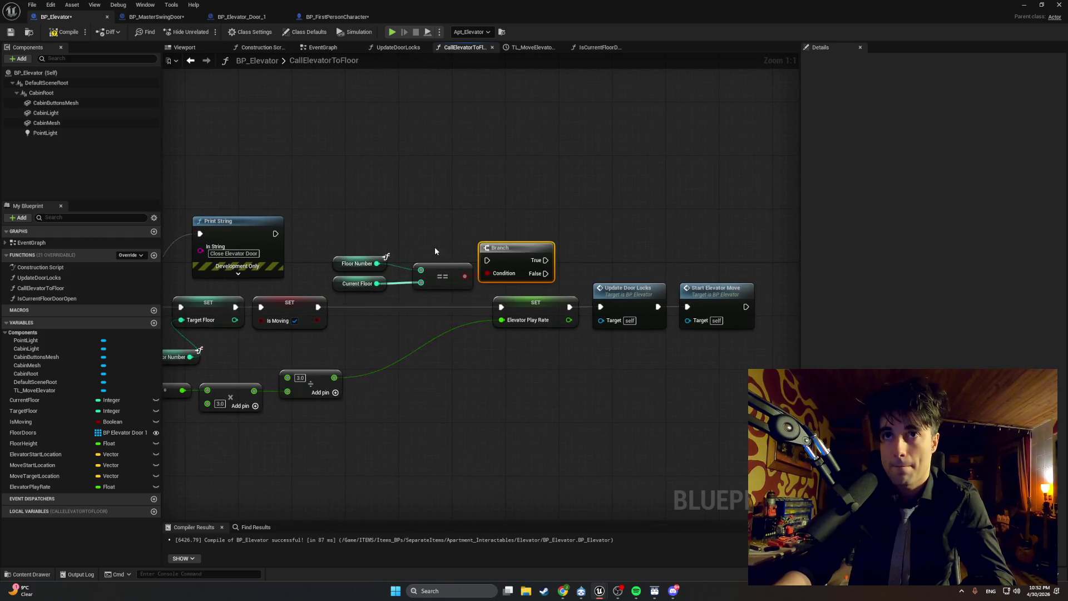
- Tidy the graph: add a reroute on the play-rate wire and move the comparison group down-right
{"action": "scroll", "coordinate": [436, 251], "scroll_direction": "down", "scroll_amount": 2}
{"action": "mouse_move", "coordinate": [687, 332]}
{"action": "left_mouse_down"}
{"action": "mouse_move", "coordinate": [473, 281]}
{"action": "mouse_move", "coordinate": [591, 296]}
{"action": "left_mouse_up"}
{"action": "double_click", "coordinate": [489, 323]}
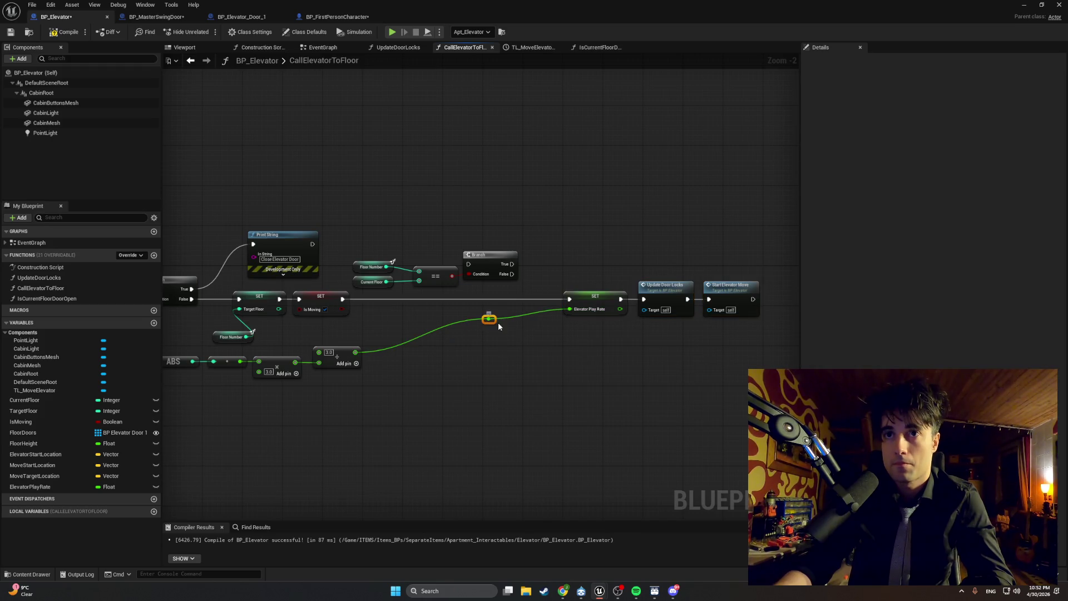
{"action": "left_click_drag", "start_coordinate": [490, 322], "coordinate": [499, 350]}
{"action": "left_click_drag", "start_coordinate": [534, 234], "coordinate": [367, 298]}
{"action": "left_click_drag", "start_coordinate": [479, 259], "coordinate": [490, 292]}
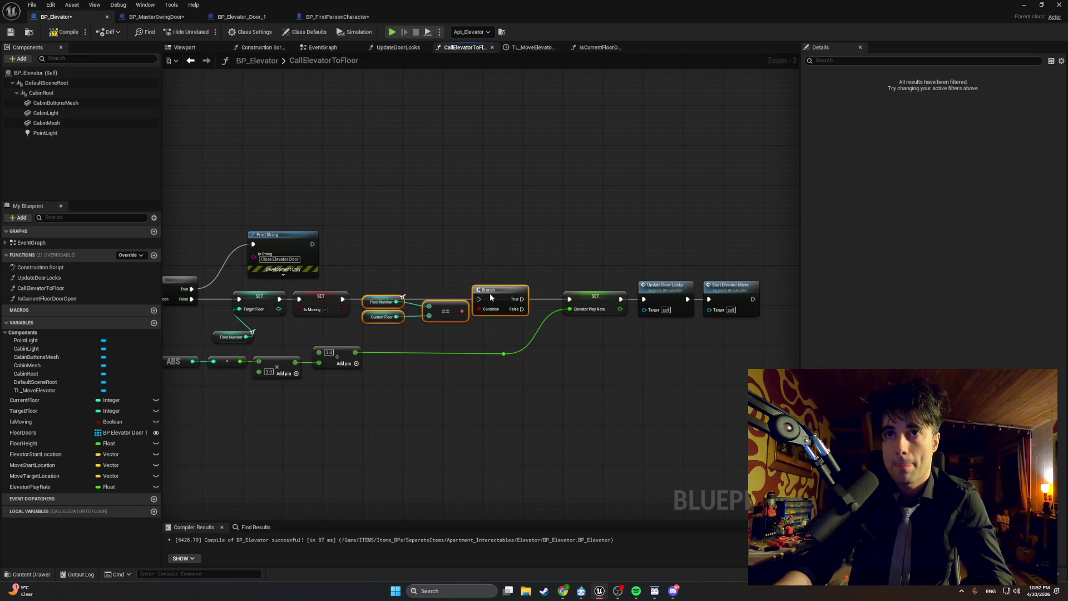
{"action": "left_click", "coordinate": [424, 347]}
{"action": "mouse_move", "coordinate": [425, 347]}
{"action": "left_mouse_down"}
{"action": "mouse_move", "coordinate": [361, 295]}
{"action": "mouse_move", "coordinate": [362, 333]}
{"action": "mouse_move", "coordinate": [401, 317]}
{"action": "left_mouse_up"}
{"action": "right_click", "coordinate": [369, 312]}
{"action": "left_click", "coordinate": [405, 281]}
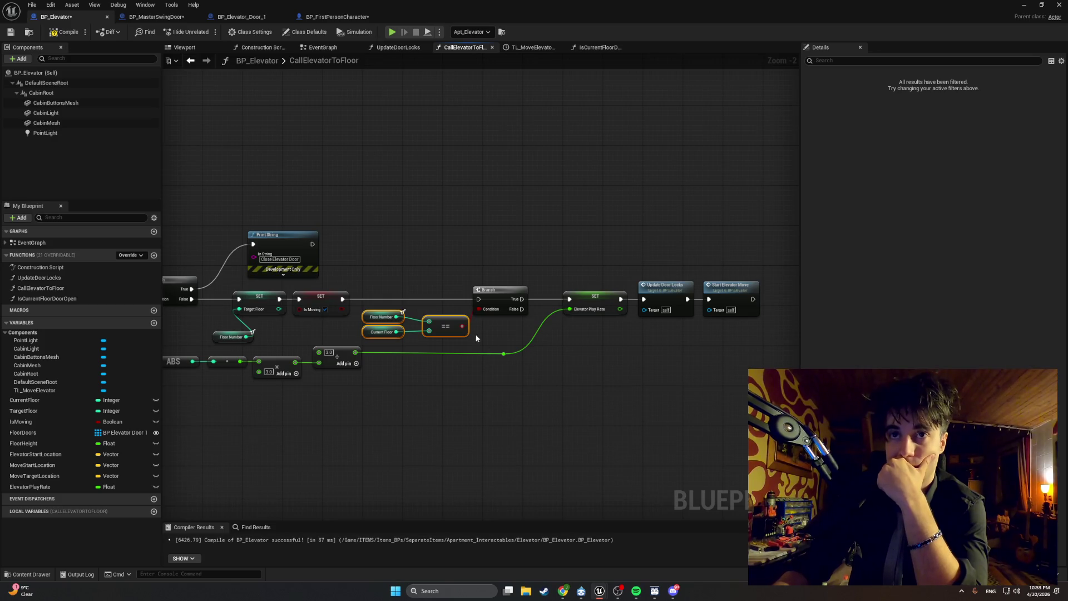
- Break the Is Moving SET execution link and route it into the Branch instead
{"action": "left_click_drag", "start_coordinate": [499, 290], "coordinate": [498, 285]}
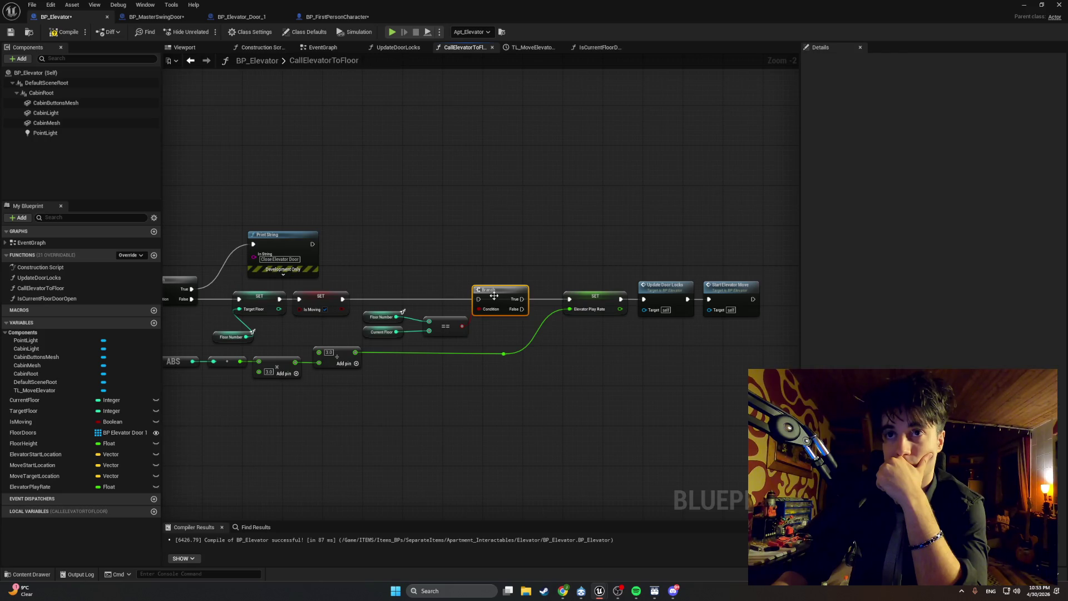
{"action": "left_click", "coordinate": [374, 300]}
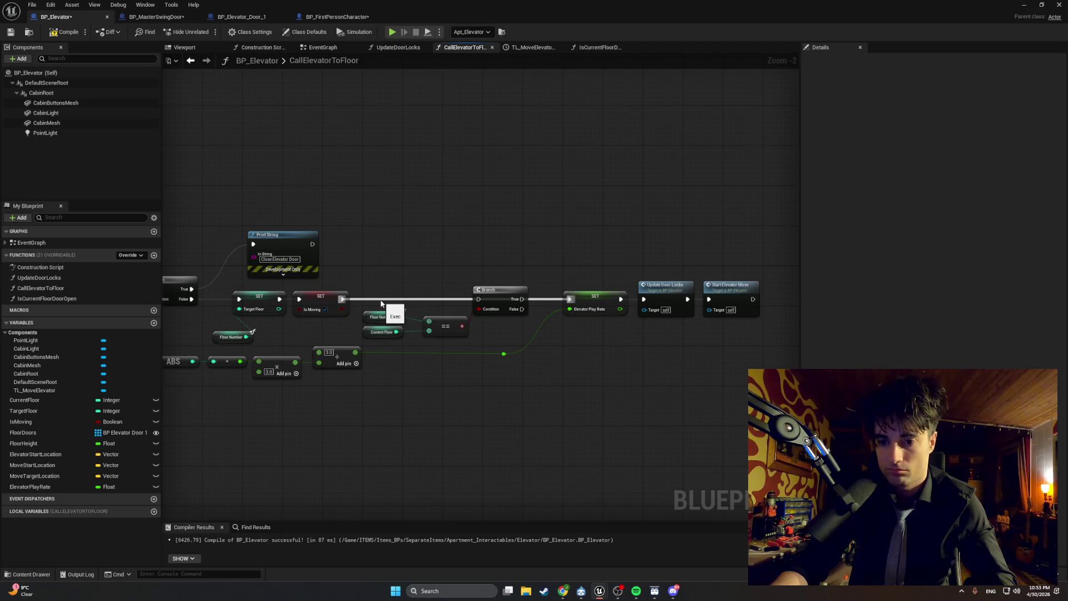
{"action": "left_click", "coordinate": [381, 303], "text": "alt"}
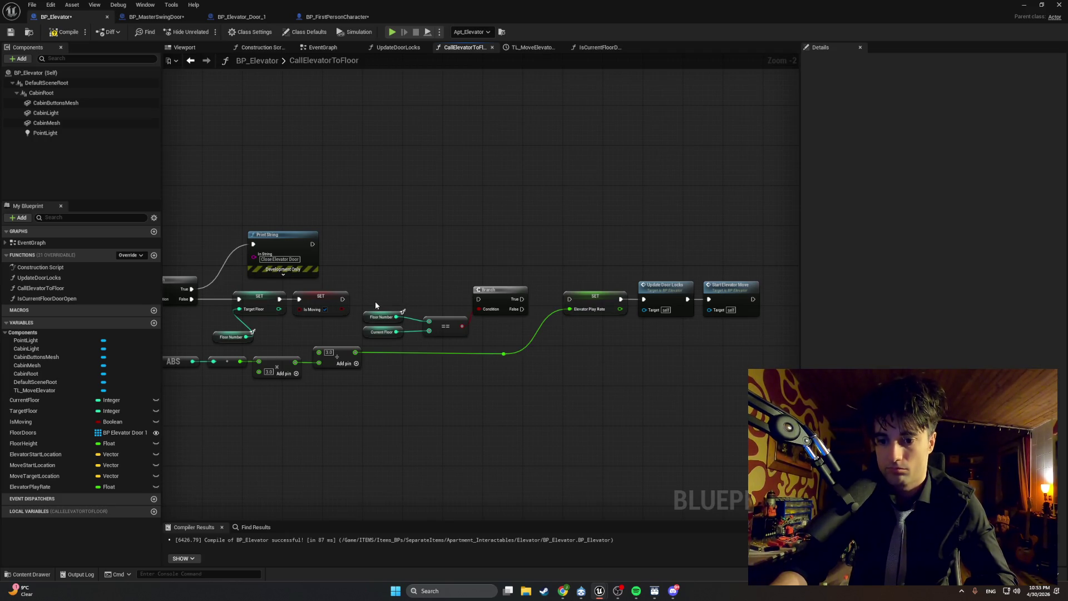
{"action": "left_click_drag", "start_coordinate": [342, 299], "coordinate": [570, 299]}
{"action": "mouse_move", "coordinate": [766, 258]}
{"action": "left_mouse_down"}
{"action": "mouse_move", "coordinate": [632, 319]}
{"action": "mouse_move", "coordinate": [561, 324]}
{"action": "left_mouse_up"}
{"action": "left_click_drag", "start_coordinate": [673, 293], "coordinate": [668, 303]}
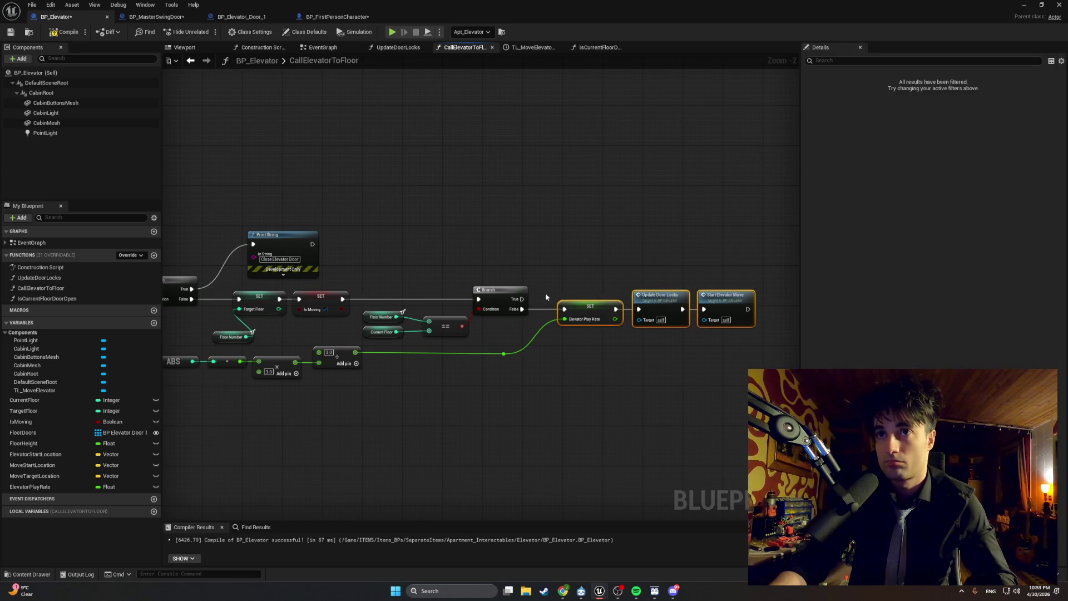
- Add a Return Node on the Branch's True output, leaving False to SET Elevator Play Rate
{"action": "left_click_drag", "start_coordinate": [522, 299], "coordinate": [563, 277]}
{"action": "type", "text": "return"}
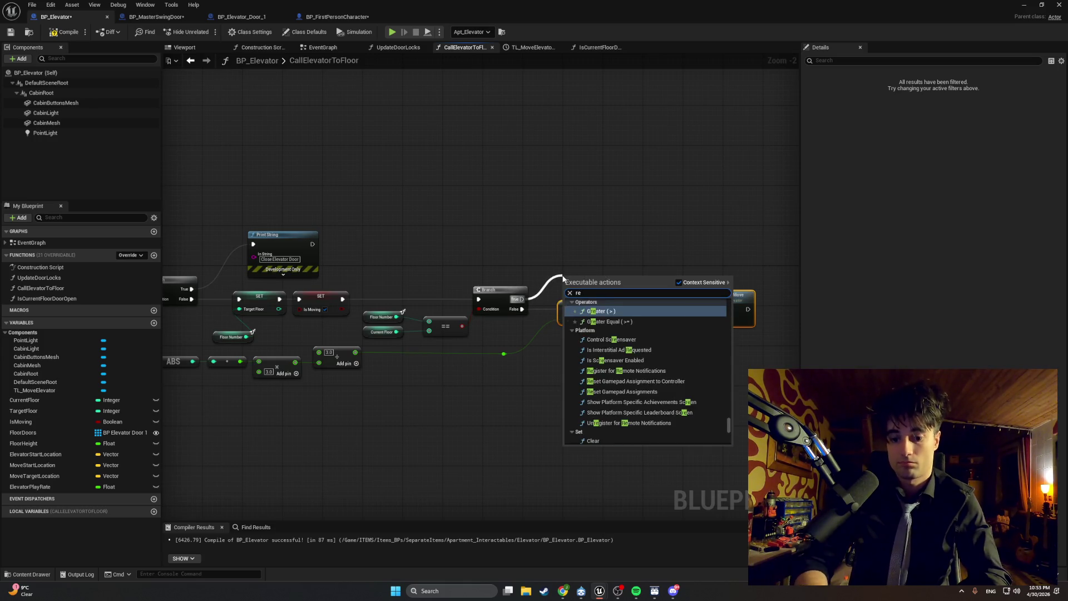
{"action": "key", "text": "Return"}
{"action": "left_click_drag", "start_coordinate": [563, 275], "coordinate": [537, 286]}
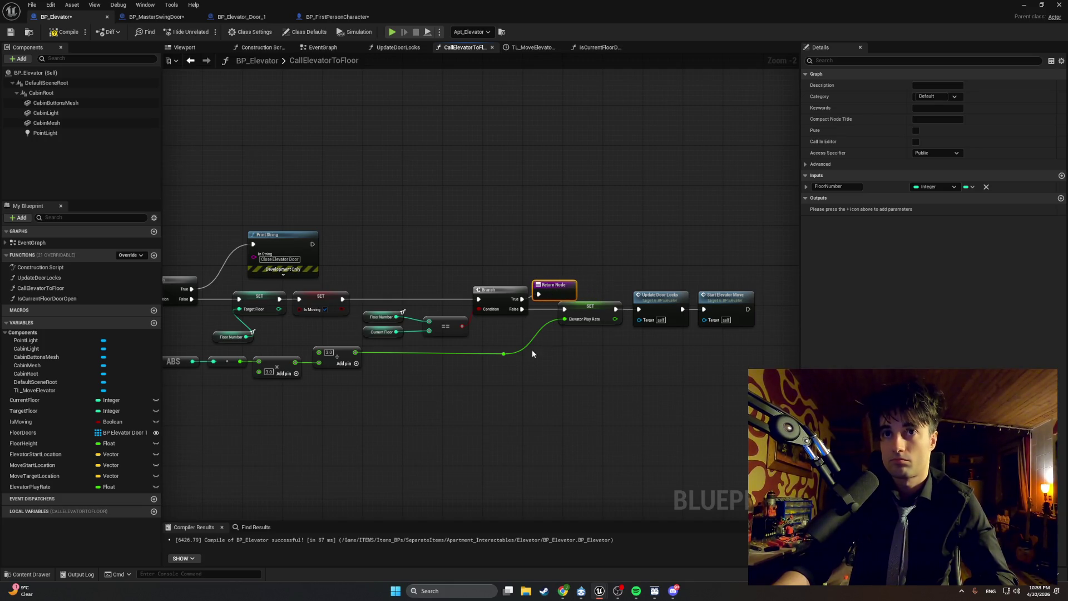
{"action": "scroll", "coordinate": [535, 349], "scroll_direction": "up", "scroll_amount": 1}
{"action": "left_click_drag", "start_coordinate": [532, 349], "coordinate": [557, 359]}
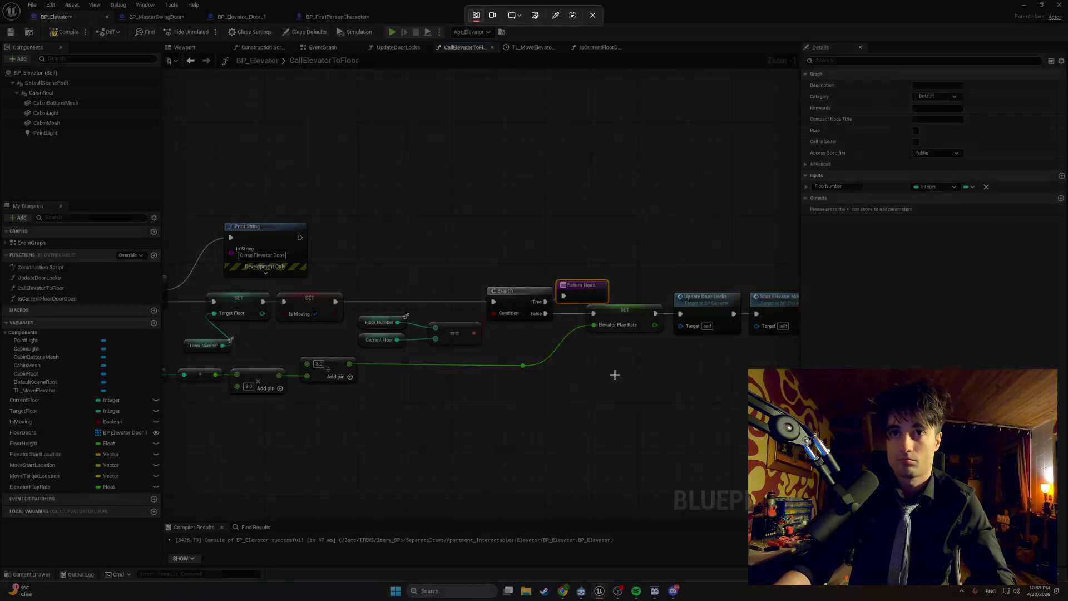
{"action": "mouse_move", "coordinate": [677, 391]}
{"action": "left_mouse_down"}
{"action": "mouse_move", "coordinate": [338, 234]}
{"action": "mouse_move", "coordinate": [429, 341]}
{"action": "left_mouse_up"}
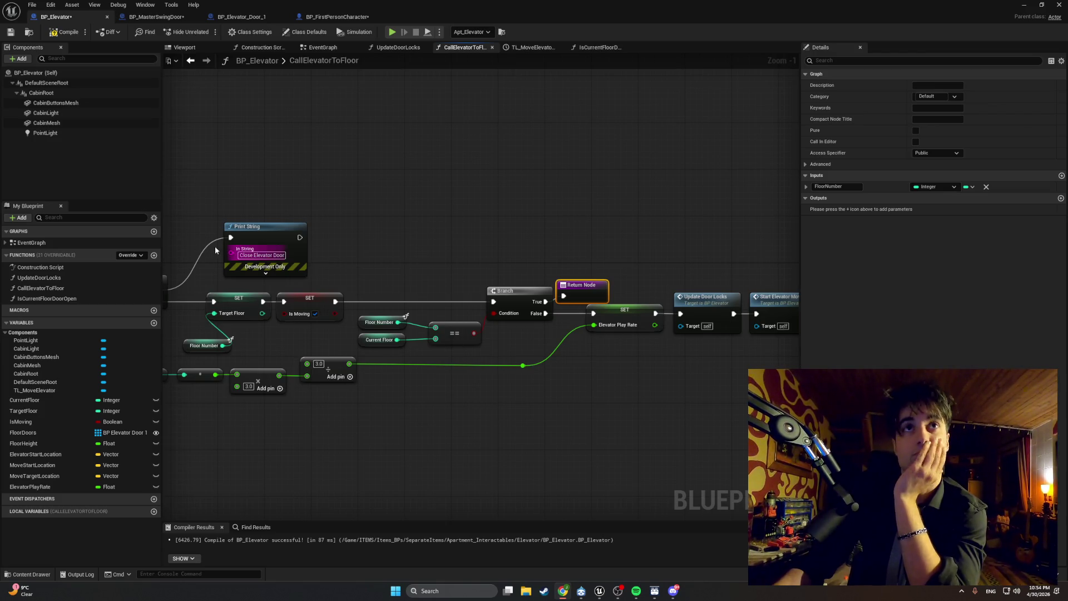
- In the EventGraph, add a Clamp (Float) node with Min 0.05 and Max 2.0 beside Set Play Rate
{"action": "left_click", "coordinate": [319, 47]}
{"action": "mouse_move", "coordinate": [368, 222]}
{"action": "left_mouse_down"}
{"action": "mouse_move", "coordinate": [373, 259]}
{"action": "mouse_move", "coordinate": [277, 124]}
{"action": "left_mouse_up"}
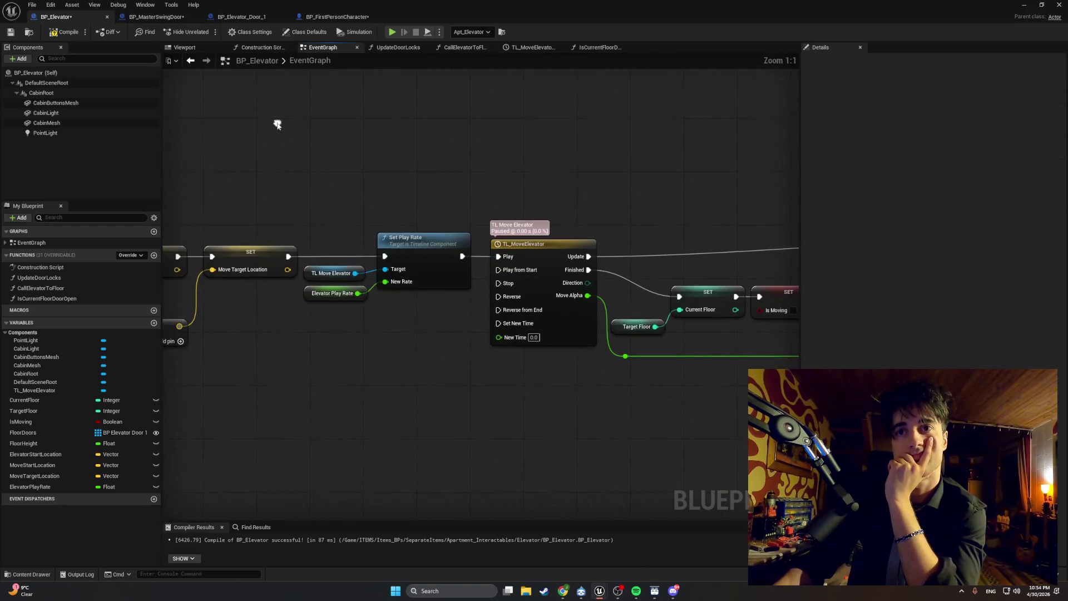
{"action": "right_click", "coordinate": [379, 359]}
{"action": "type", "text": "clamp flo"}
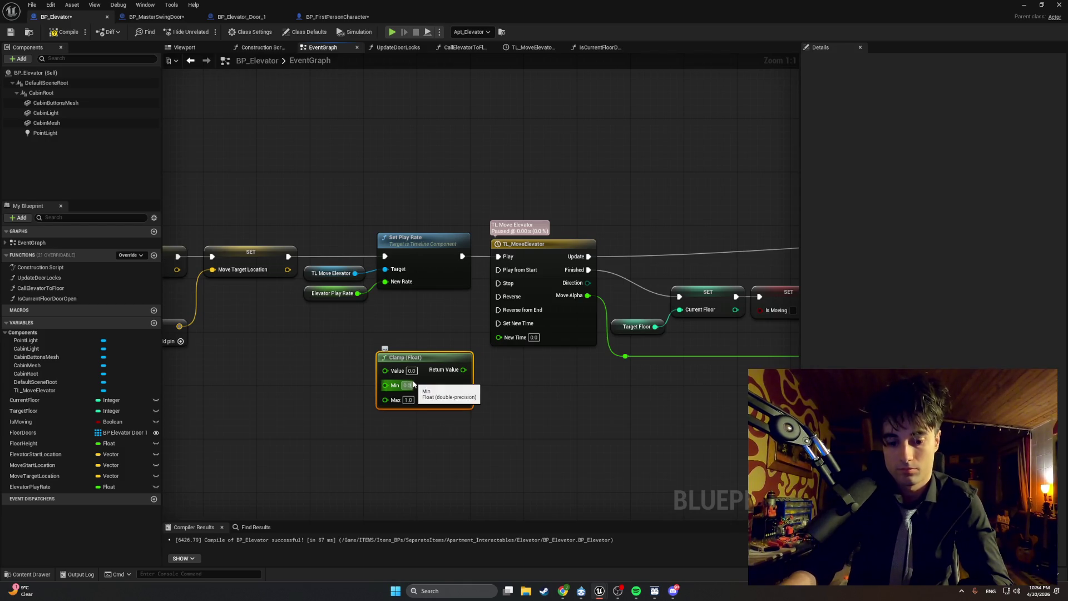
{"action": "type", "text": "0.05"}
{"action": "left_click", "coordinate": [426, 434]}
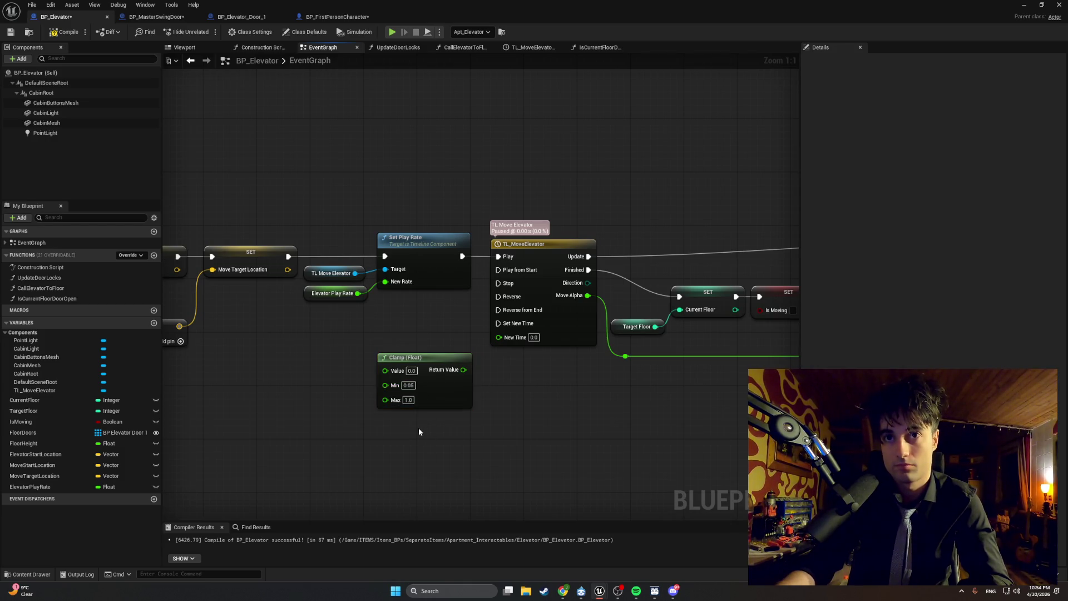
{"action": "left_click", "coordinate": [408, 400]}
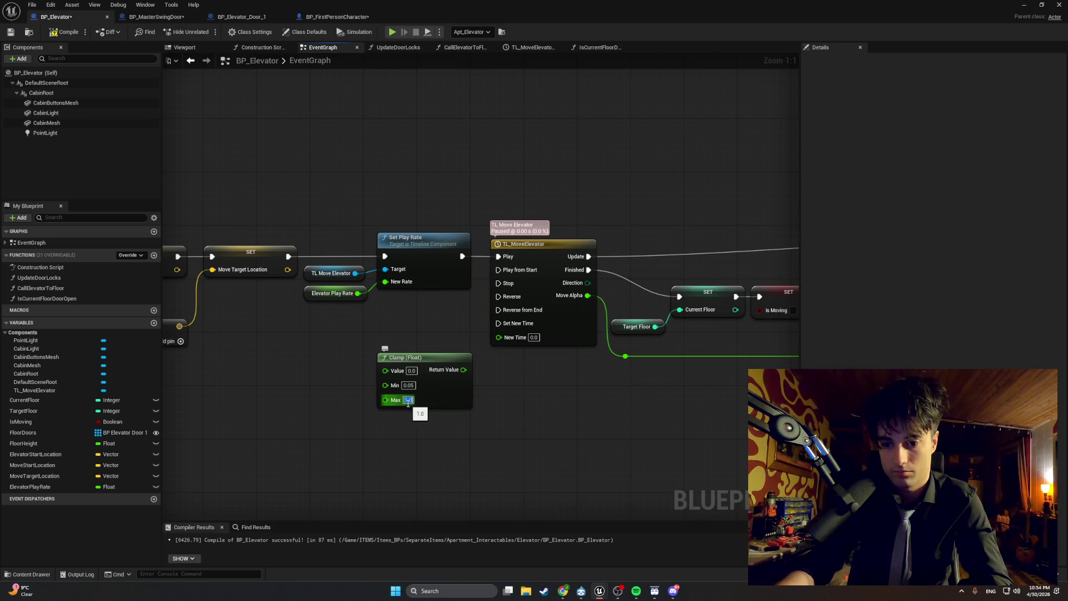
{"action": "type", "text": "2"}
{"action": "left_click", "coordinate": [409, 418]}
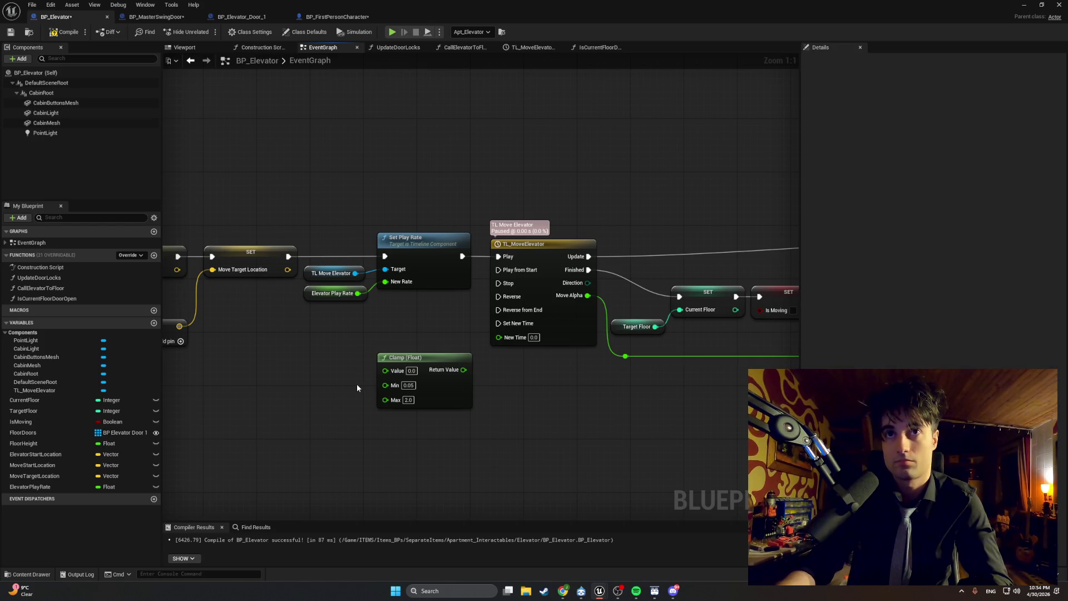
{"action": "mouse_move", "coordinate": [357, 388]}
{"action": "left_mouse_down"}
{"action": "mouse_move", "coordinate": [336, 377]}
{"action": "mouse_move", "coordinate": [319, 393]}
{"action": "left_mouse_up"}
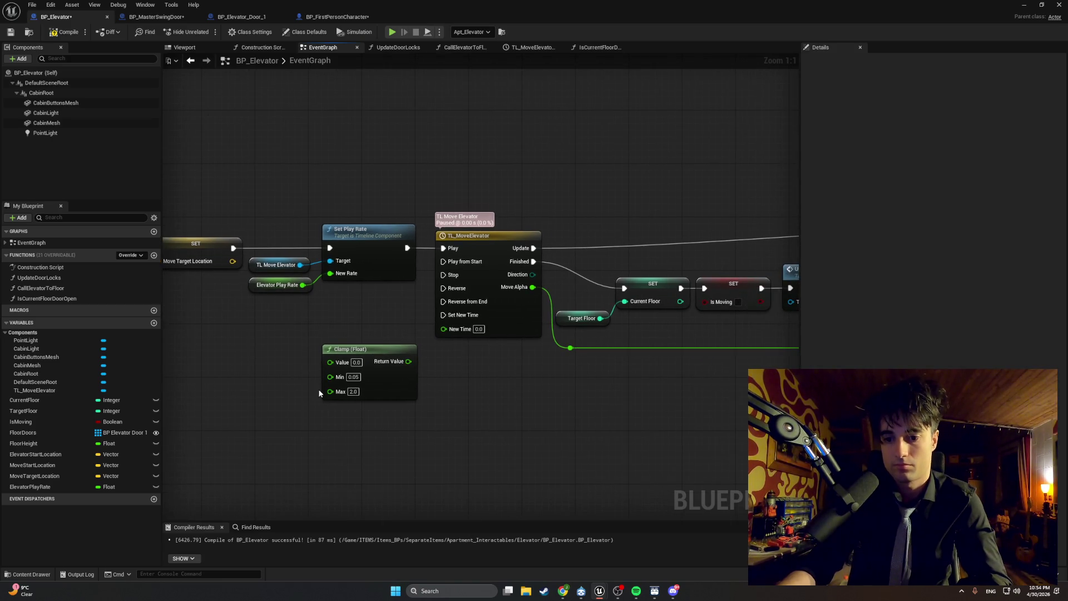
{"action": "right_click", "coordinate": [442, 438]}
- Add a SET Elevator Play Rate node fed by the Clamp result, placed beside Clamp
{"action": "type", "text": "set eleva"}
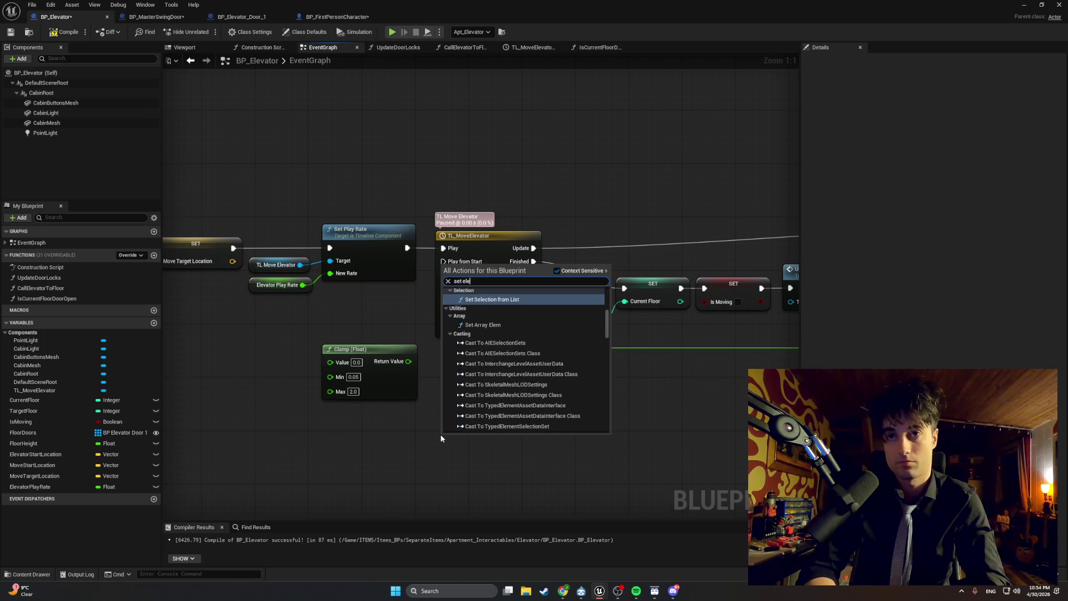
{"action": "type", "text": "tor"}
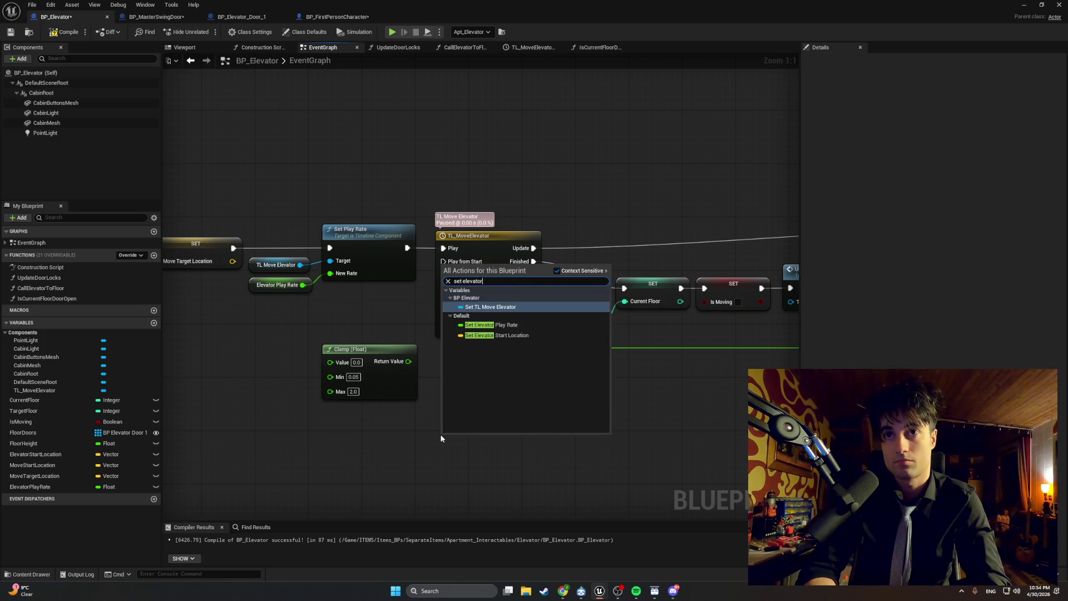
{"action": "type", "text": " pla"}
{"action": "key", "text": "Return"}
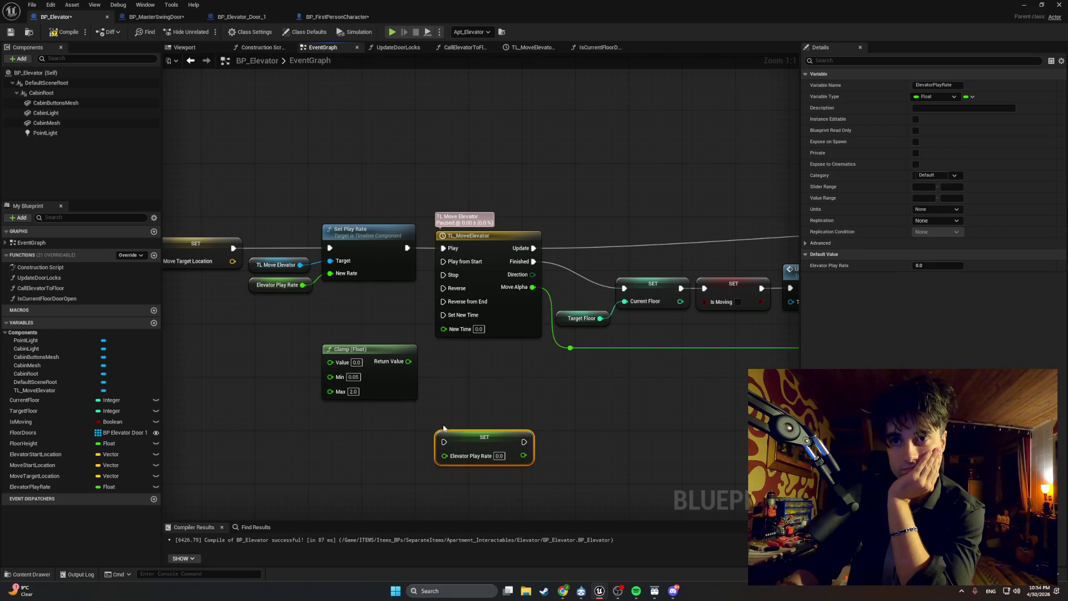
{"action": "left_click_drag", "start_coordinate": [408, 361], "coordinate": [444, 455]}
{"action": "left_click", "coordinate": [450, 401]}
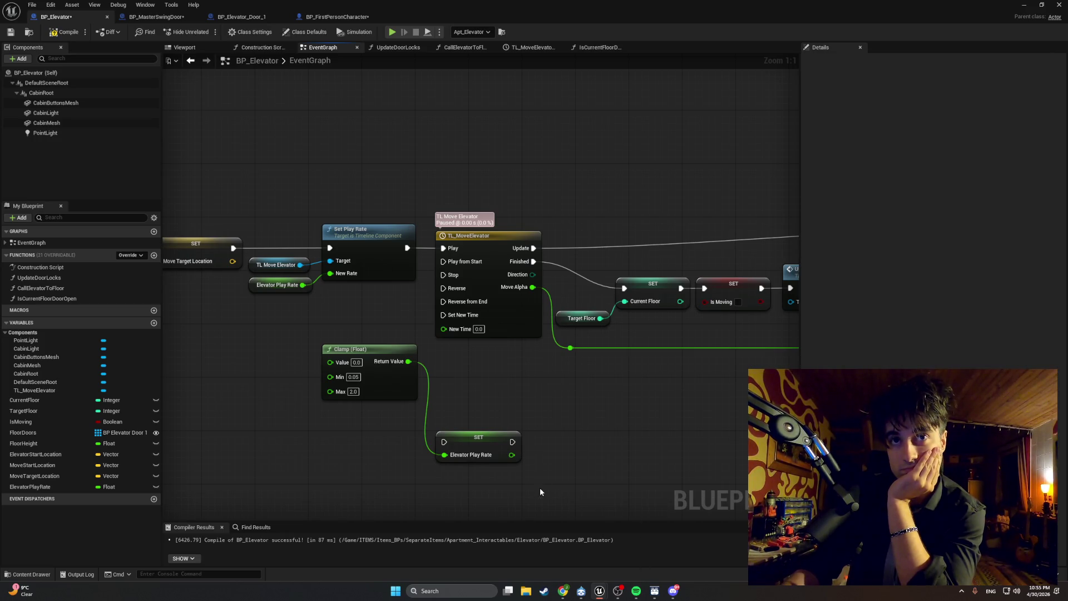
{"action": "mouse_move", "coordinate": [490, 445]}
{"action": "left_mouse_down"}
{"action": "mouse_move", "coordinate": [482, 358]}
{"action": "mouse_move", "coordinate": [463, 364]}
{"action": "left_mouse_up"}
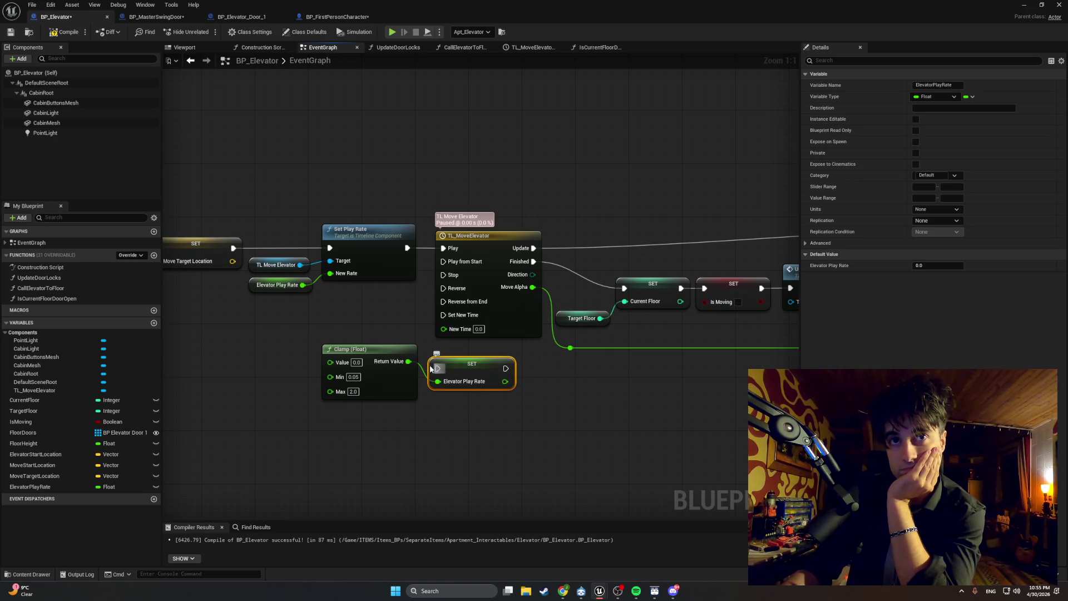
{"action": "left_click_drag", "start_coordinate": [366, 351], "coordinate": [366, 369]}
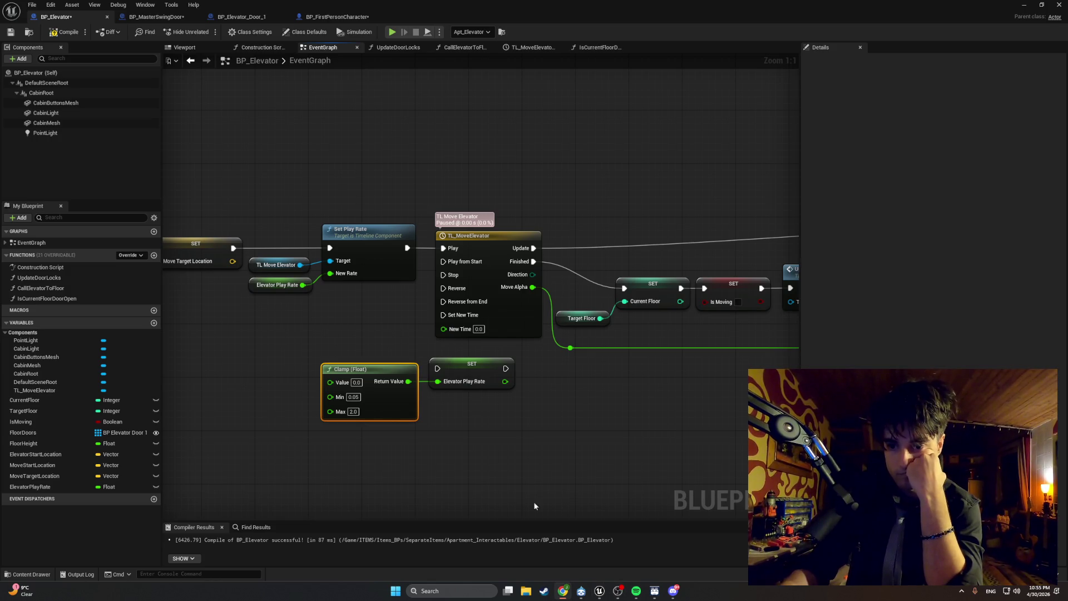
- Connect the Elevator Play Rate getter to Clamp's Value input
{"action": "left_click", "coordinate": [303, 285]}
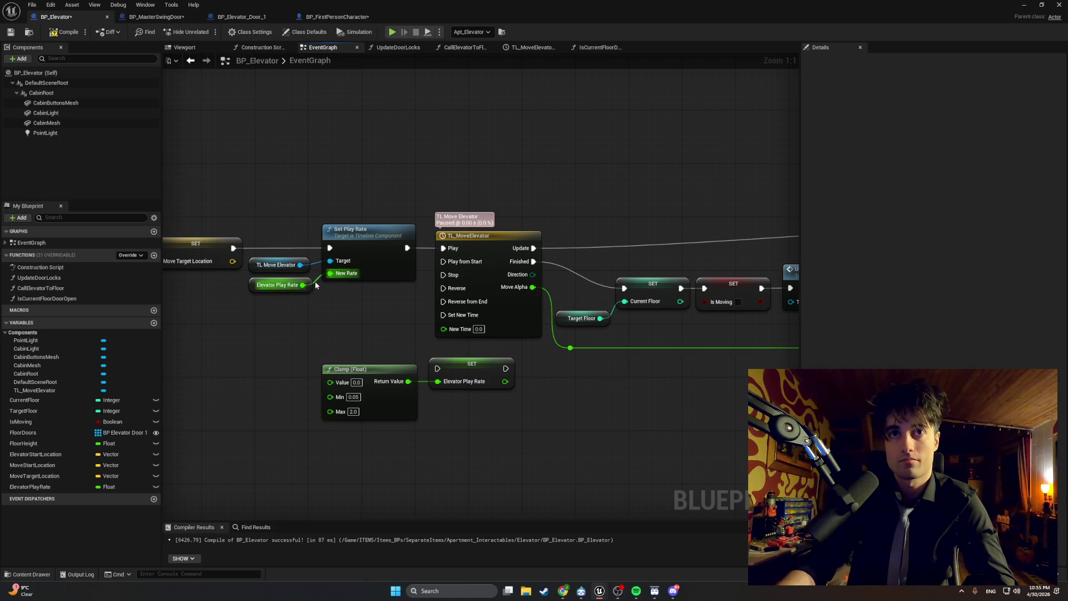
{"action": "left_click_drag", "start_coordinate": [308, 302], "coordinate": [392, 325]}
{"action": "mouse_move", "coordinate": [317, 300]}
{"action": "left_mouse_down"}
{"action": "mouse_move", "coordinate": [289, 390]}
{"action": "mouse_move", "coordinate": [395, 391]}
{"action": "left_mouse_up"}
{"action": "mouse_move", "coordinate": [567, 454]}
{"action": "left_mouse_down"}
{"action": "mouse_move", "coordinate": [284, 364]}
{"action": "mouse_move", "coordinate": [248, 364]}
{"action": "mouse_move", "coordinate": [234, 381]}
{"action": "mouse_move", "coordinate": [261, 381]}
{"action": "left_mouse_up"}
{"action": "left_click", "coordinate": [234, 381]}
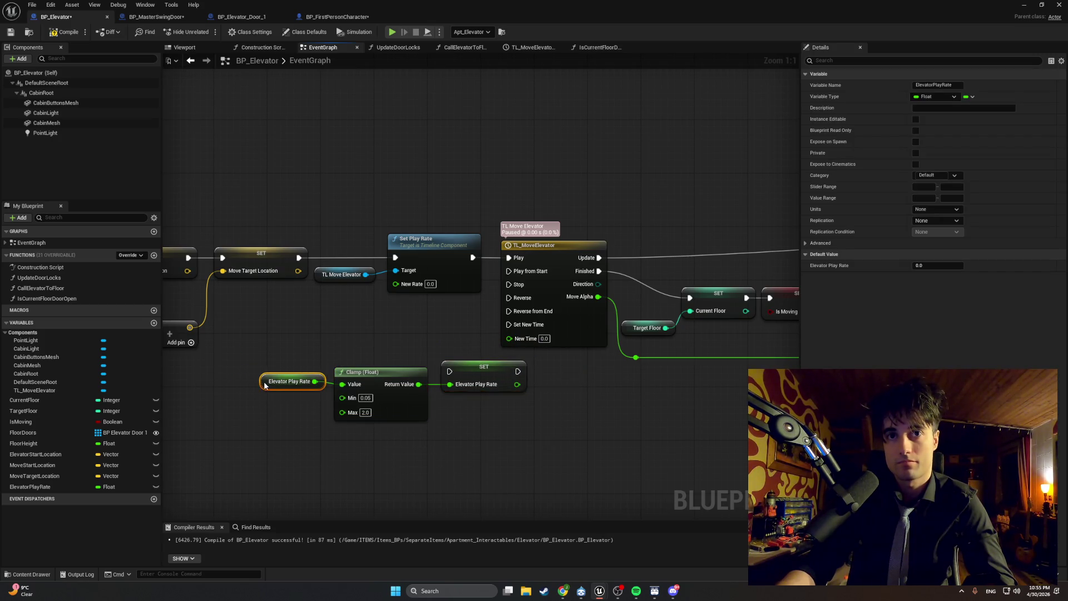
{"action": "left_click", "coordinate": [459, 369]}
- Insert the SET node into the execution chain after Move Target Location and before Set Play Rate
{"action": "scroll", "coordinate": [400, 316], "scroll_direction": "down", "scroll_amount": 5}
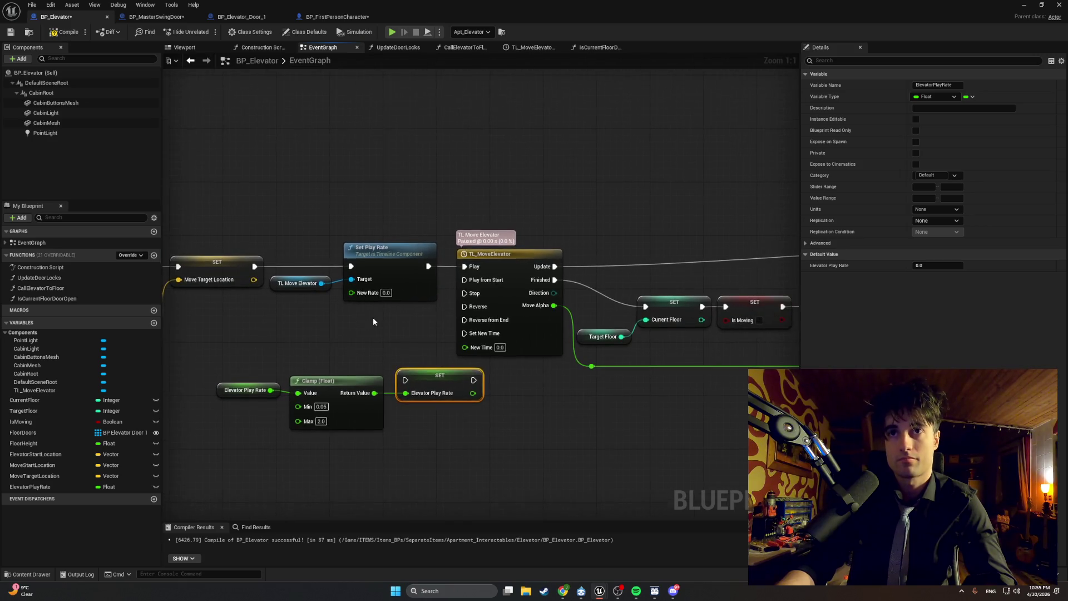
{"action": "mouse_move", "coordinate": [749, 343]}
{"action": "left_mouse_down"}
{"action": "mouse_move", "coordinate": [406, 282]}
{"action": "mouse_move", "coordinate": [501, 297]}
{"action": "left_mouse_up"}
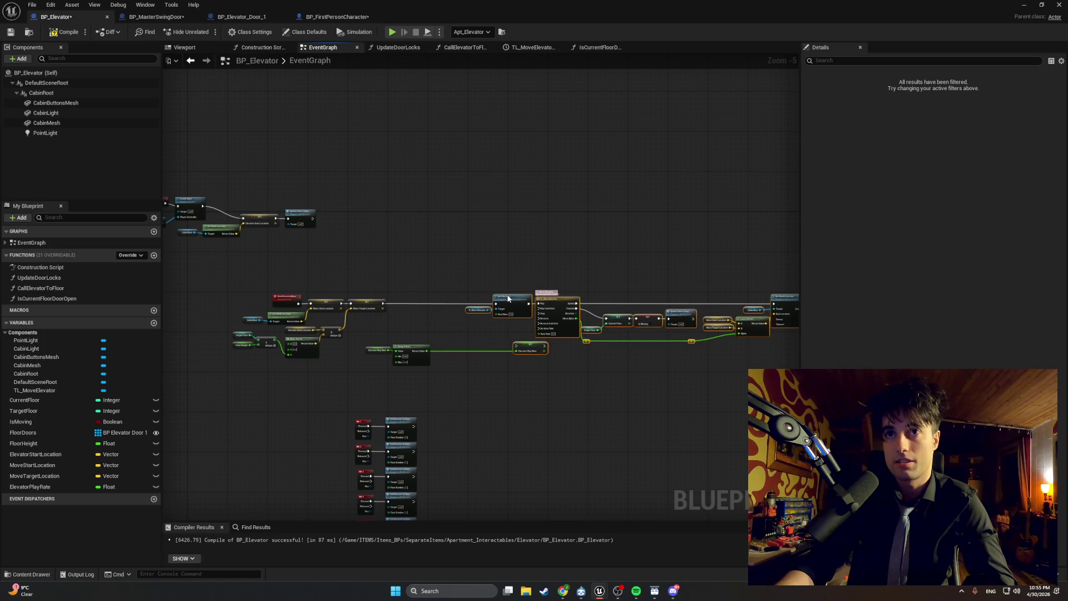
{"action": "scroll", "coordinate": [571, 364], "scroll_direction": "up", "scroll_amount": 3}
{"action": "left_click", "coordinate": [571, 361]}
{"action": "left_click_drag", "start_coordinate": [571, 364], "coordinate": [433, 366]}
{"action": "double_click", "coordinate": [384, 286]}
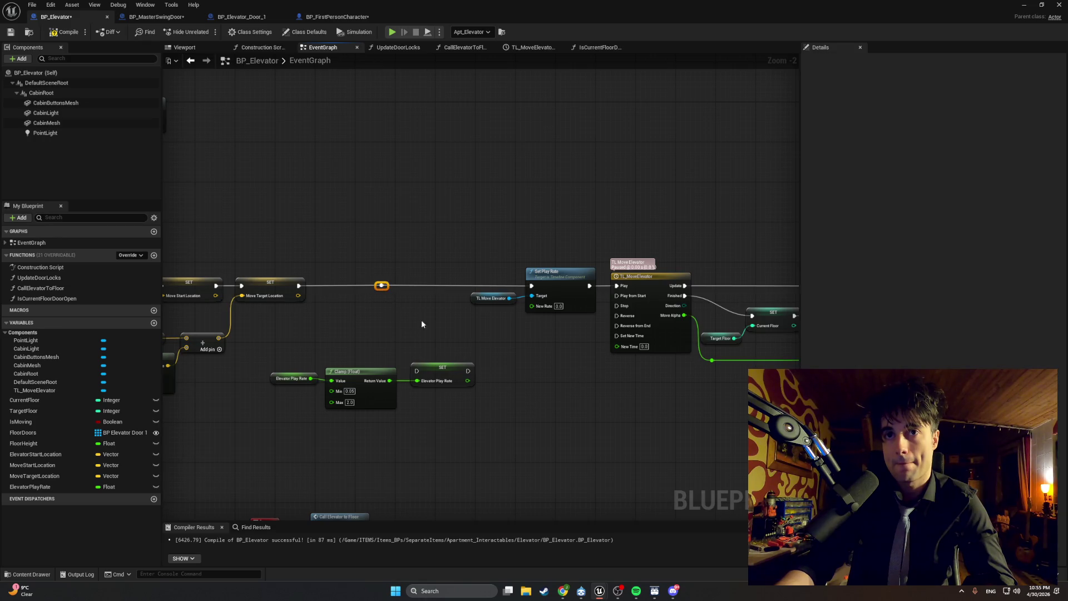
{"action": "key", "text": "Delete"}
{"action": "left_click_drag", "start_coordinate": [440, 369], "coordinate": [392, 282]}
{"action": "left_click_drag", "start_coordinate": [298, 285], "coordinate": [531, 285]}
{"action": "mouse_move", "coordinate": [402, 378]}
{"action": "left_mouse_down"}
{"action": "mouse_move", "coordinate": [291, 360]}
{"action": "mouse_move", "coordinate": [327, 334]}
{"action": "mouse_move", "coordinate": [326, 318]}
{"action": "left_mouse_up"}
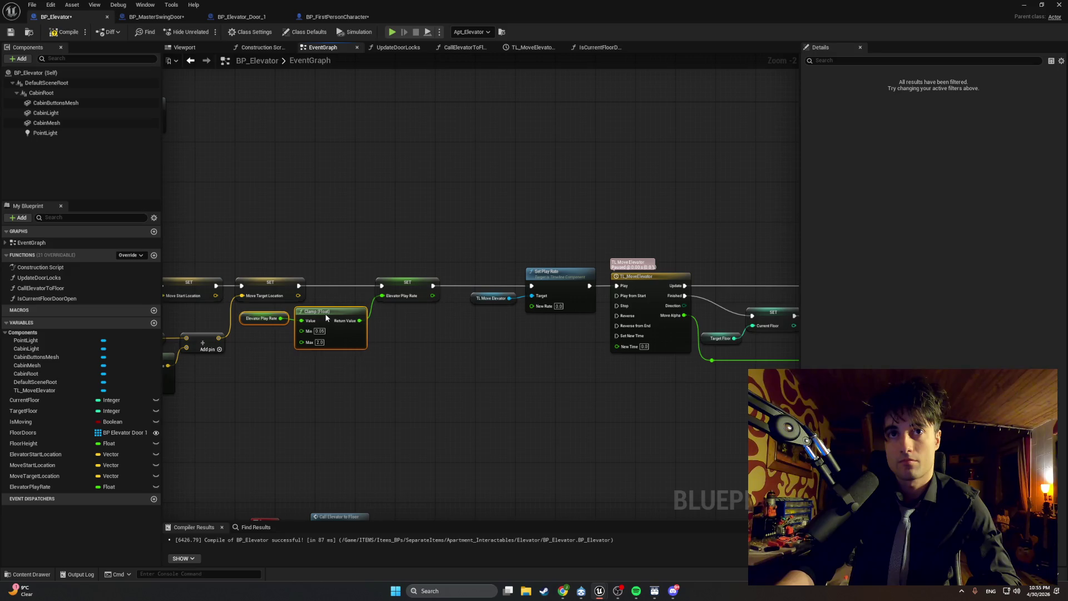
{"action": "left_click", "coordinate": [399, 286]}
- Rearrange the timeline nodes and TL Move Elevator getter around the new SET step
{"action": "scroll", "coordinate": [439, 306], "scroll_direction": "down", "scroll_amount": 5}
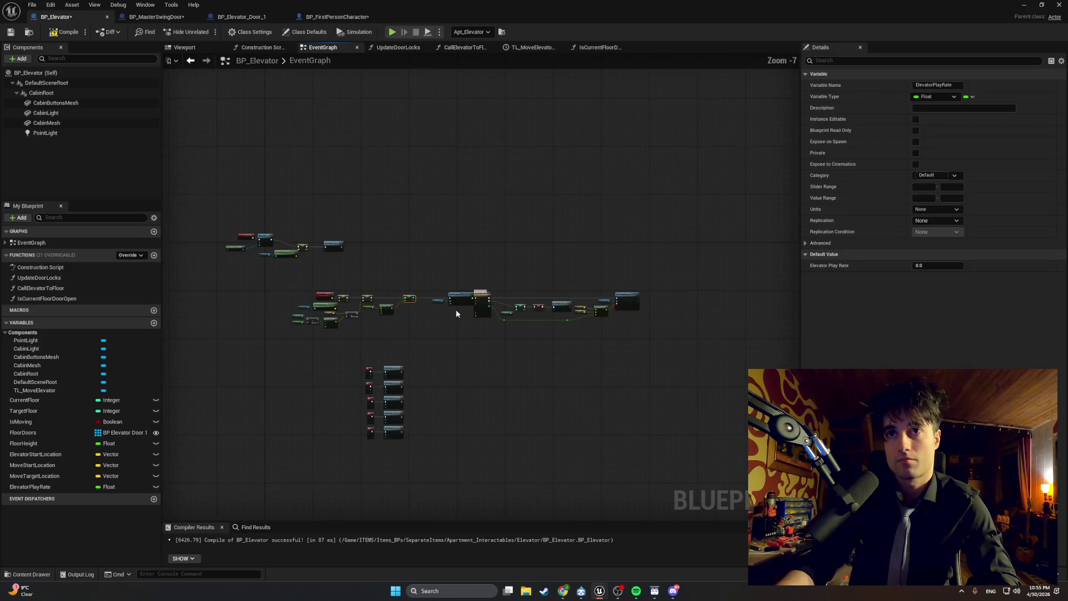
{"action": "scroll", "coordinate": [446, 303], "scroll_direction": "up", "scroll_amount": 5}
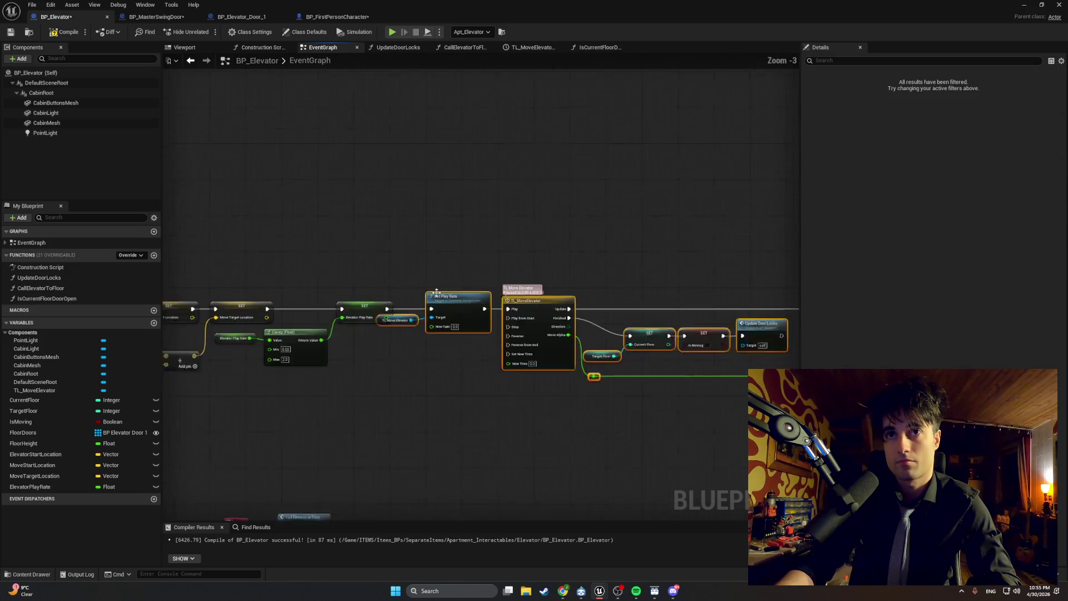
{"action": "left_click_drag", "start_coordinate": [450, 311], "coordinate": [481, 309]}
{"action": "left_click", "coordinate": [427, 362]}
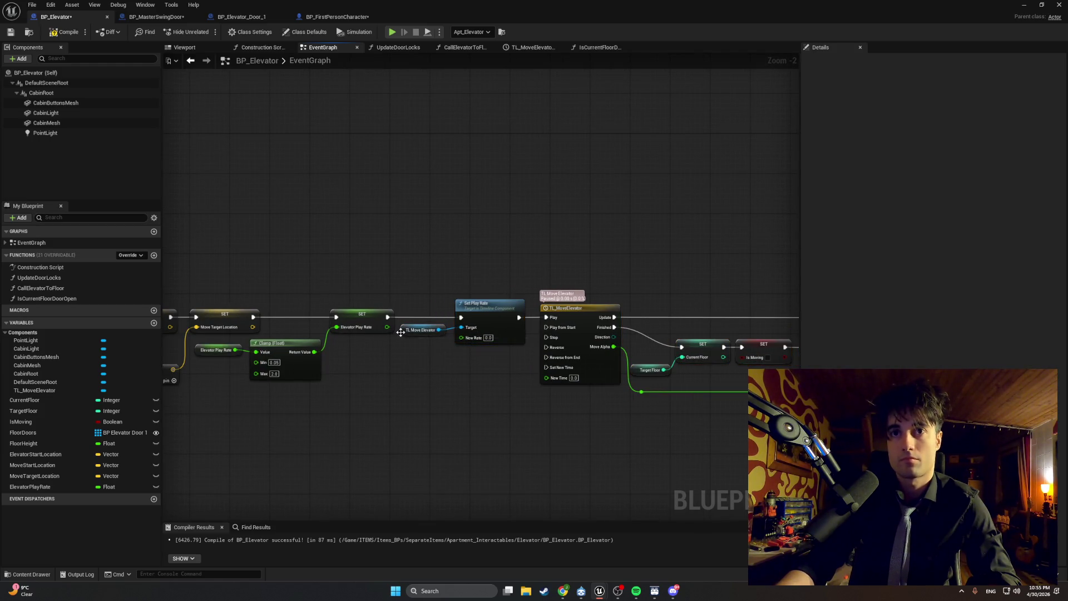
{"action": "left_click_drag", "start_coordinate": [401, 336], "coordinate": [401, 350]}
{"action": "scroll", "coordinate": [474, 356], "scroll_direction": "down", "scroll_amount": 3}
{"action": "mouse_move", "coordinate": [692, 327]}
{"action": "left_mouse_down"}
{"action": "mouse_move", "coordinate": [510, 377]}
{"action": "mouse_move", "coordinate": [449, 378]}
{"action": "left_mouse_up"}
{"action": "scroll", "coordinate": [470, 338], "scroll_direction": "up", "scroll_amount": 5}
{"action": "left_click", "coordinate": [413, 236], "text": "ctrl"}
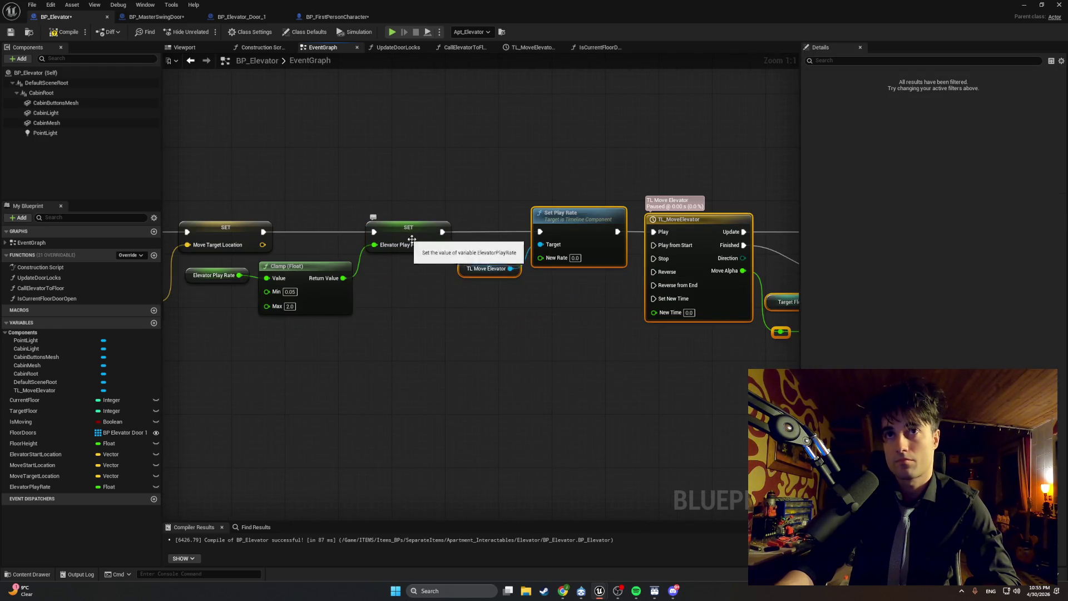
{"action": "left_click_drag", "start_coordinate": [566, 219], "coordinate": [506, 218]}
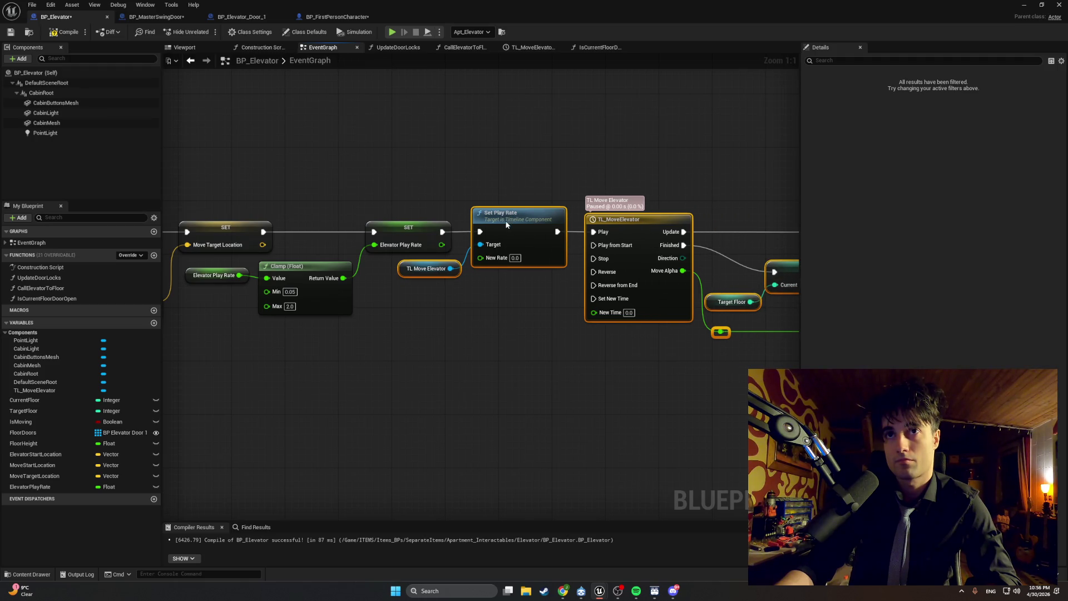
{"action": "left_click", "coordinate": [508, 321]}
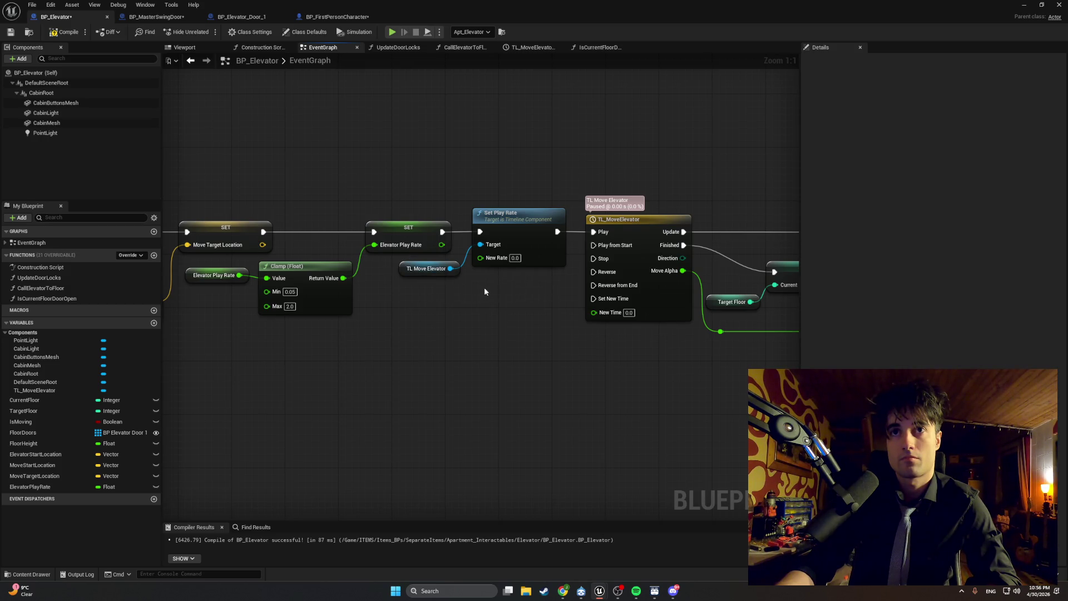
{"action": "mouse_move", "coordinate": [452, 286]}
{"action": "left_mouse_down"}
{"action": "mouse_move", "coordinate": [420, 289]}
{"action": "mouse_move", "coordinate": [419, 246]}
{"action": "mouse_move", "coordinate": [490, 257]}
{"action": "left_mouse_up"}
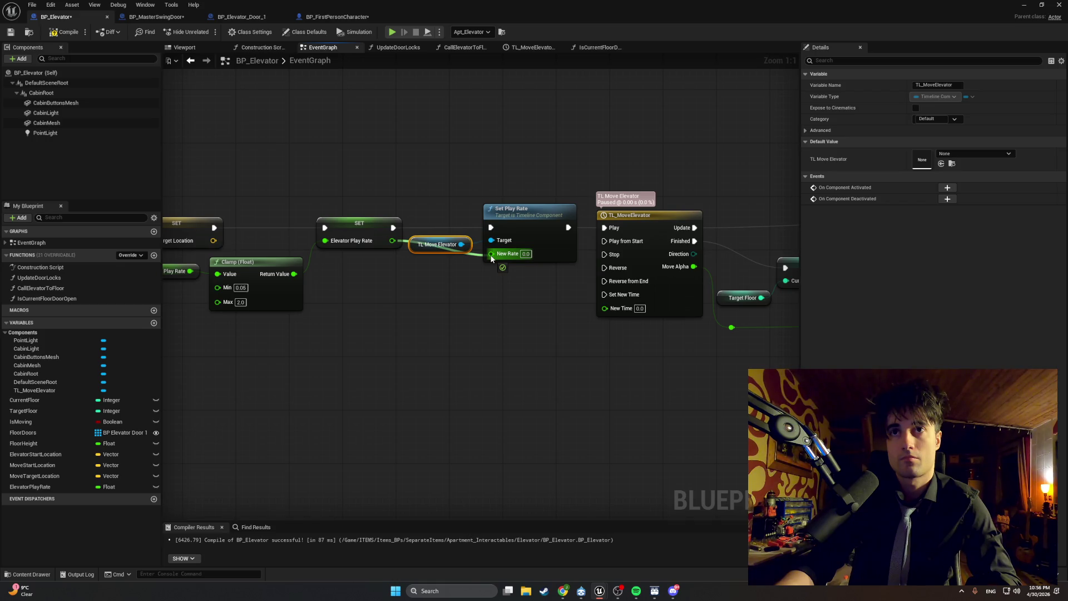
- Wire the SET output into Set Play Rate's New Rate via a reroute, compile, and minimize the editor
{"action": "left_click_drag", "start_coordinate": [491, 258], "coordinate": [490, 255]}
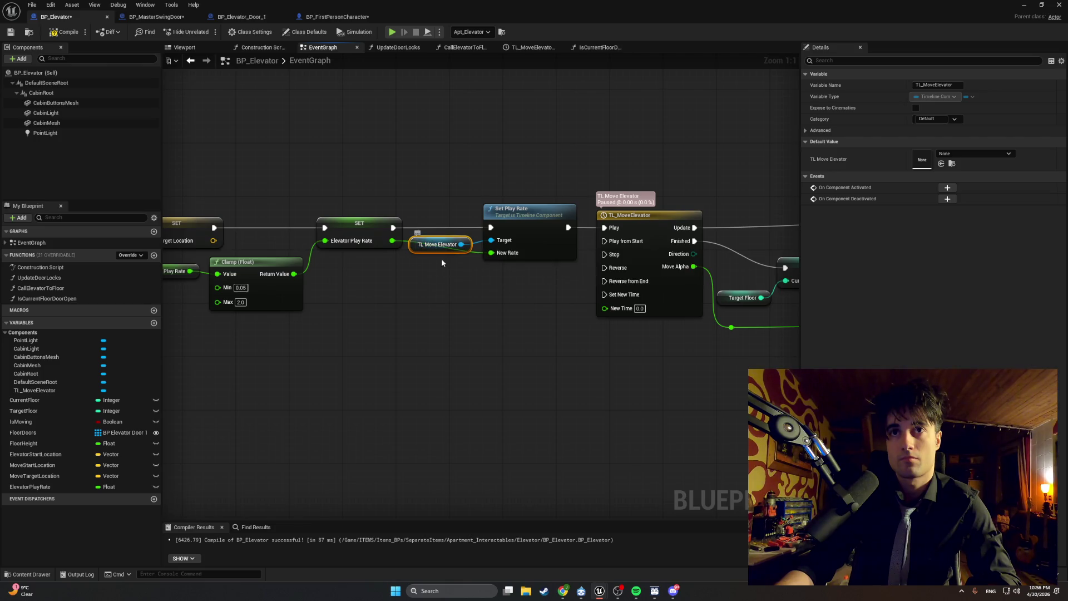
{"action": "scroll", "coordinate": [439, 258], "scroll_direction": "down", "scroll_amount": 1}
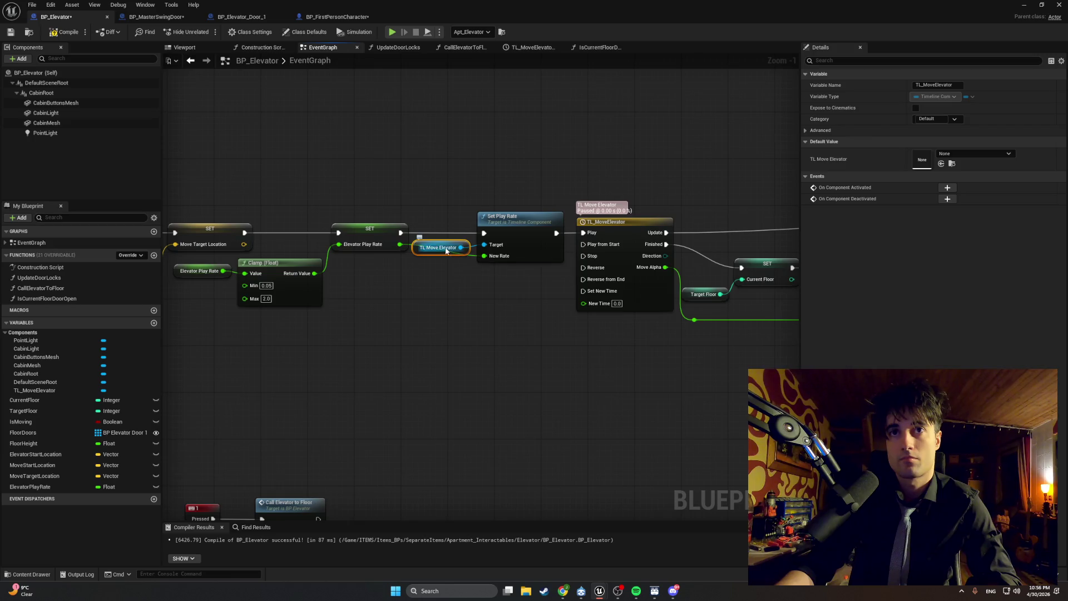
{"action": "left_click_drag", "start_coordinate": [412, 251], "coordinate": [425, 291]}
{"action": "double_click", "coordinate": [415, 245]}
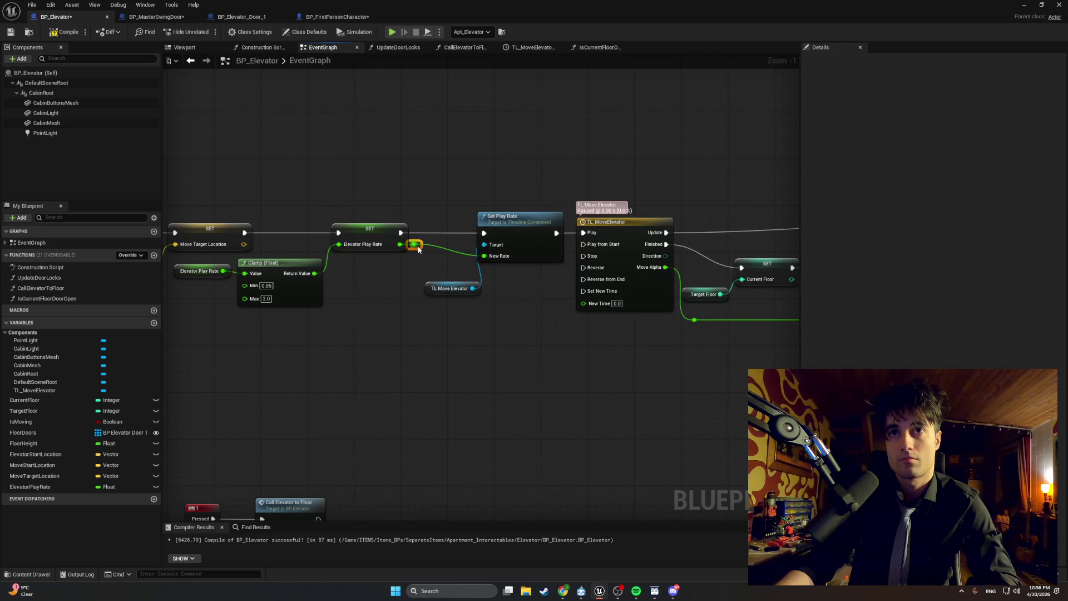
{"action": "left_click_drag", "start_coordinate": [429, 285], "coordinate": [421, 247]}
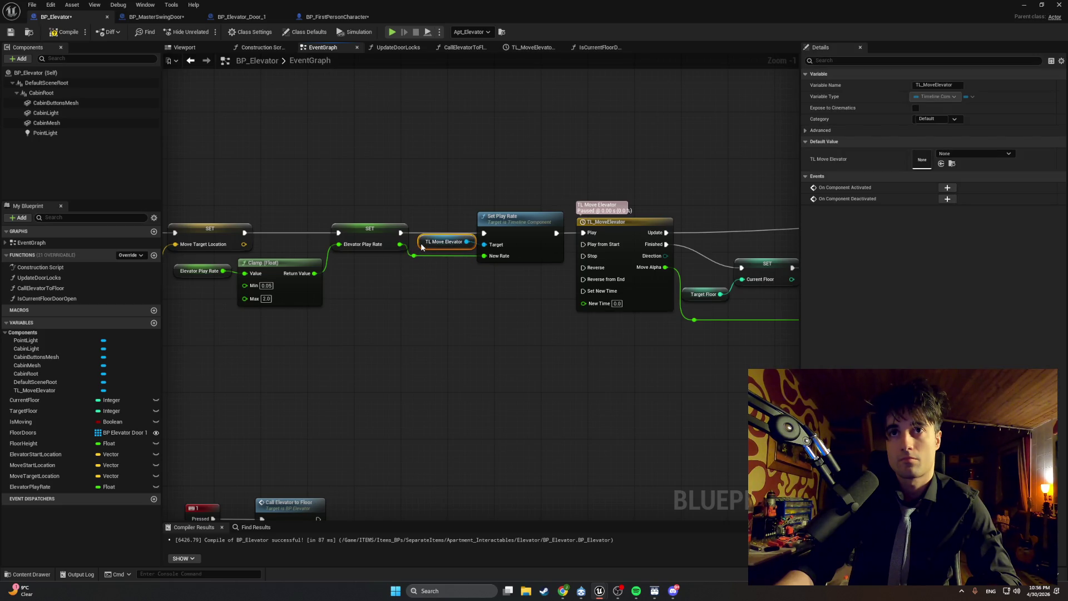
{"action": "left_click", "coordinate": [61, 32]}
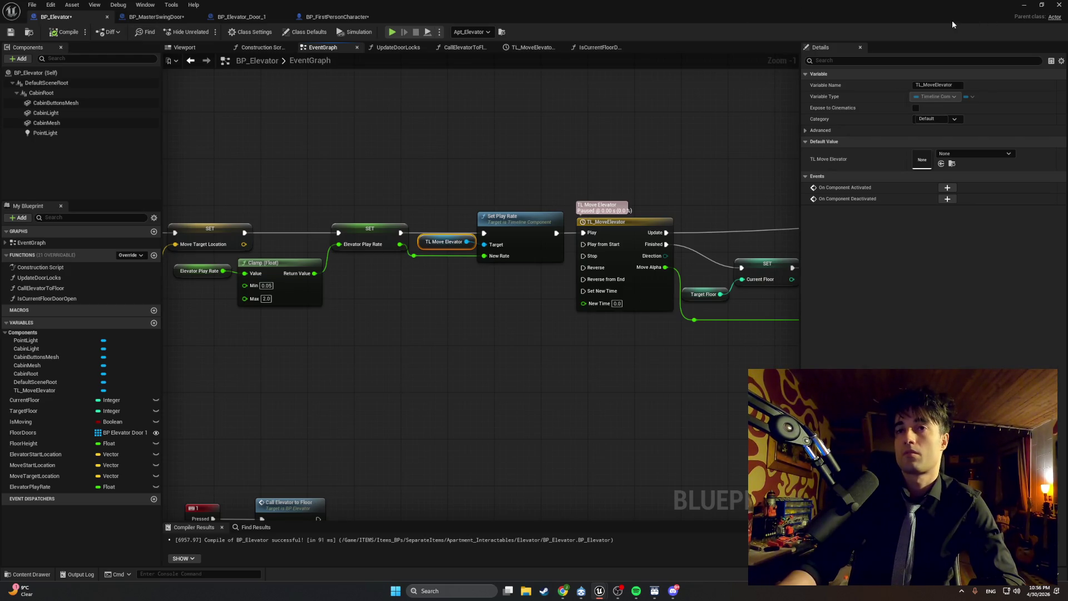
{"action": "left_click", "coordinate": [1027, 6]}
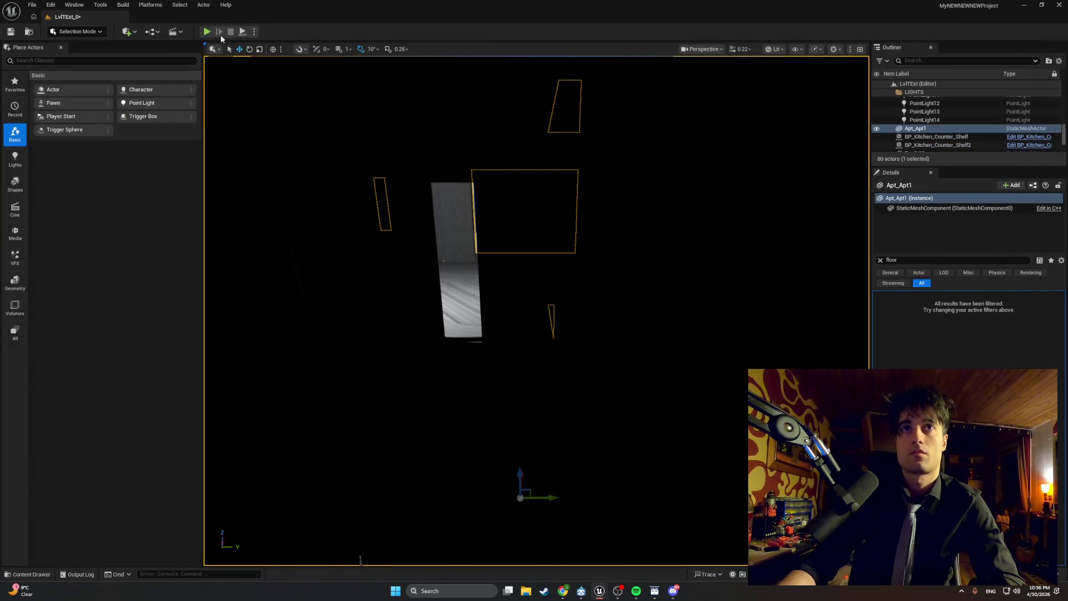
- Play-test the level, walk to the elevator door and use E to open it, then stop with Esc
{"action": "left_click", "coordinate": [207, 33]}
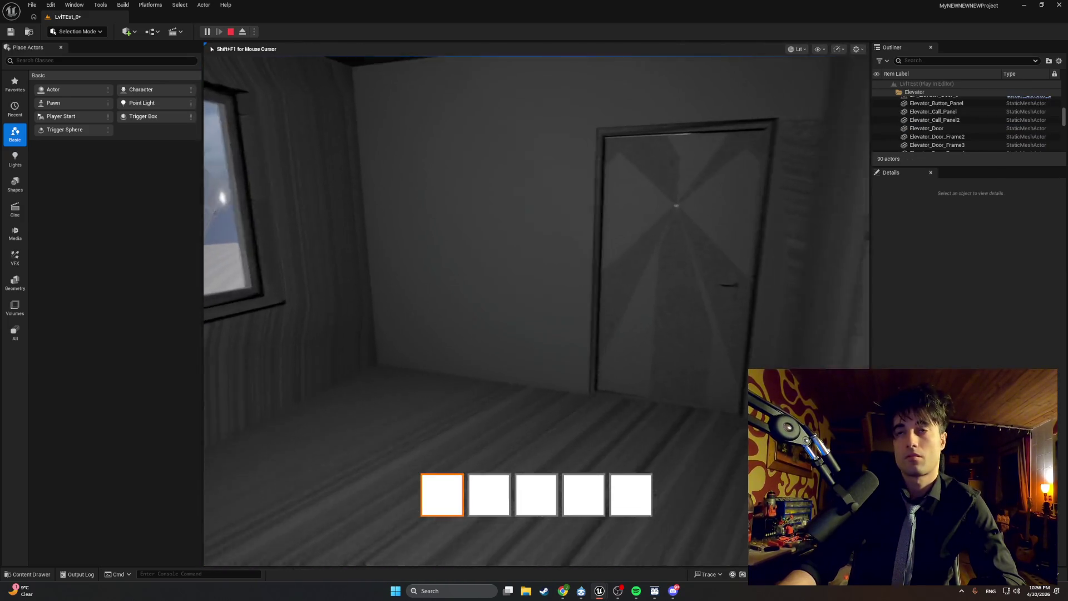
{"action": "key", "text": "w"}
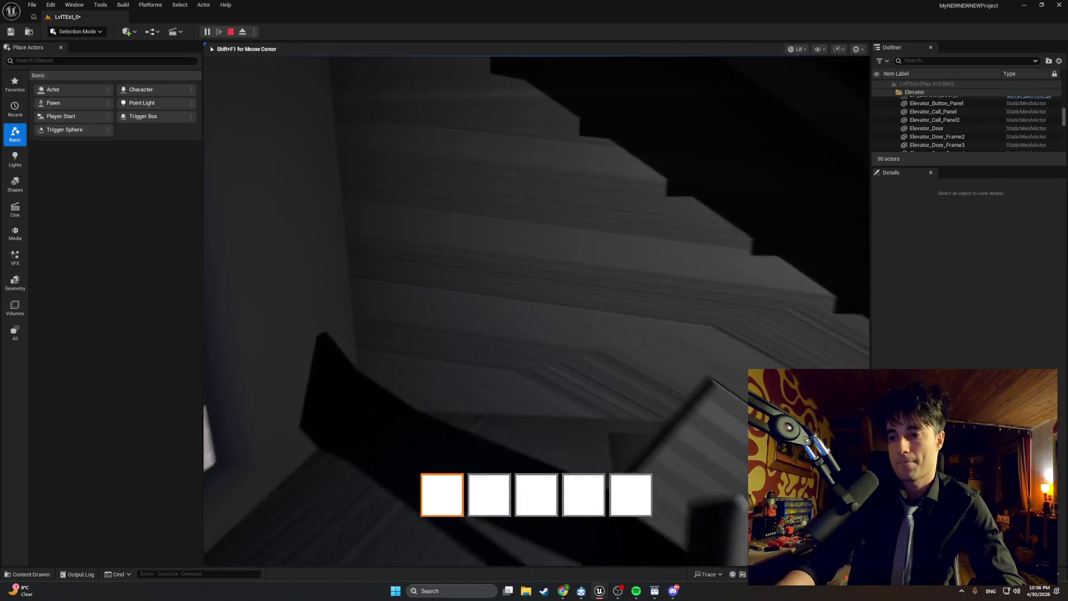
{"action": "key", "text": "w"}
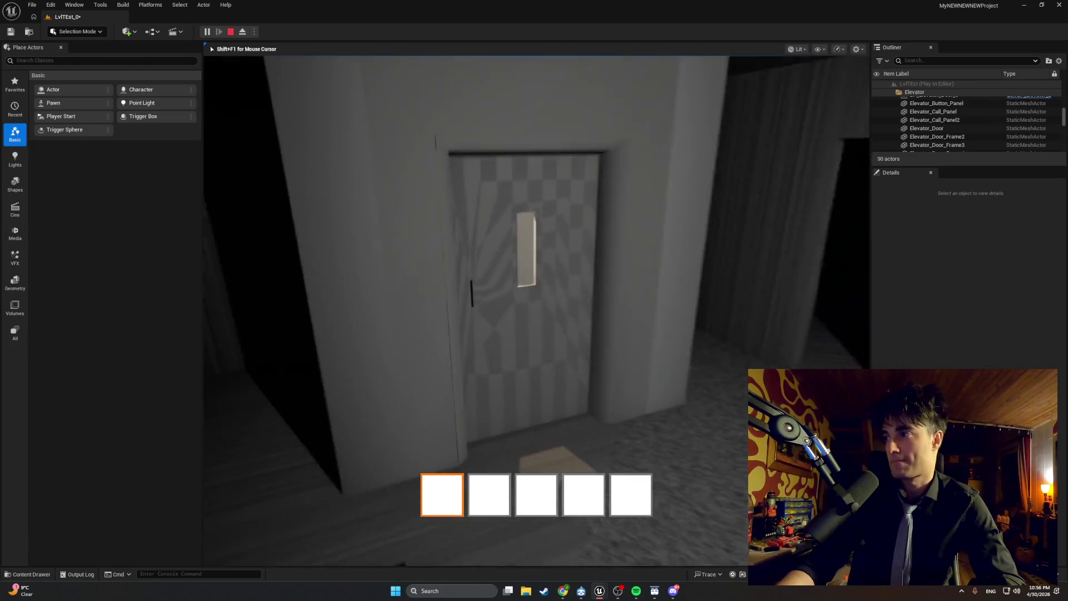
{"action": "key", "text": "w"}
{"action": "key", "text": "w"}
{"action": "key", "text": "w"}
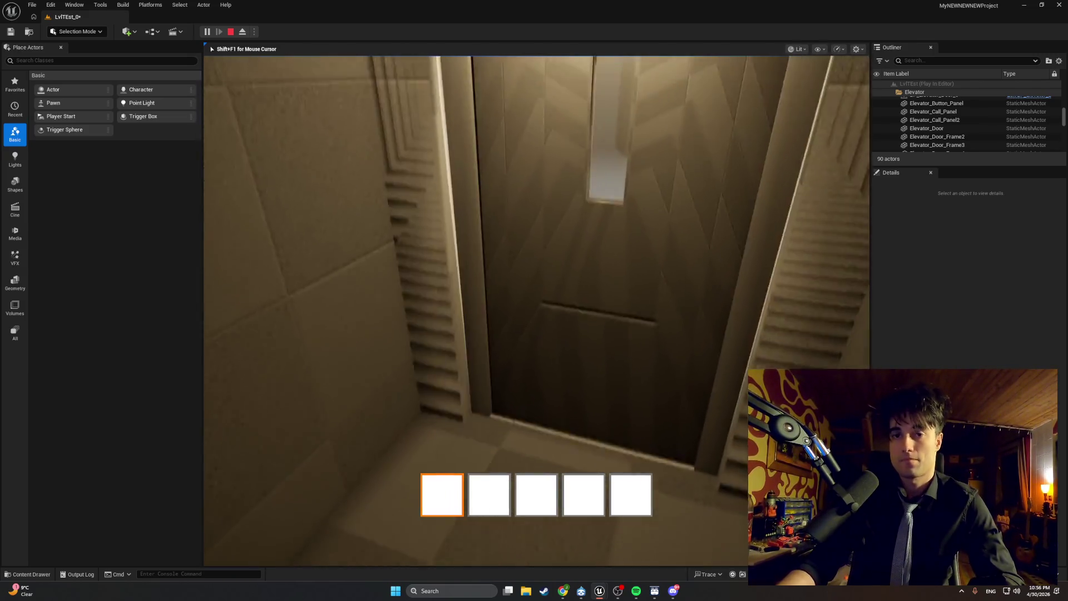
{"action": "key", "text": "s"}
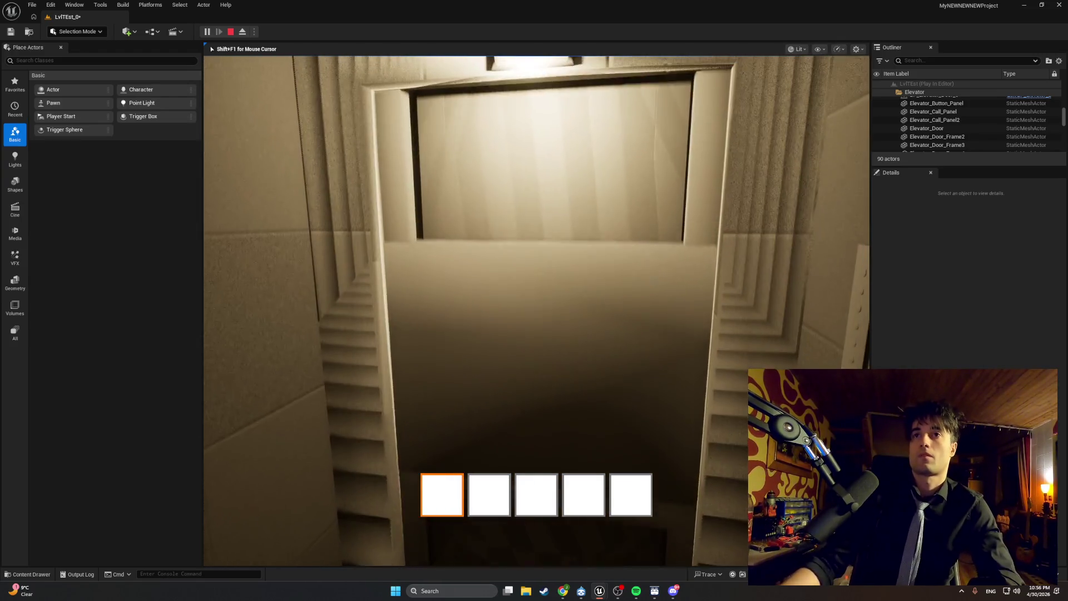
{"action": "key", "text": "e"}
{"action": "key", "text": "e"}
{"action": "key", "text": "e"}
{"action": "key", "text": "e"}
{"action": "key", "text": "e"}
{"action": "key", "text": "e"}
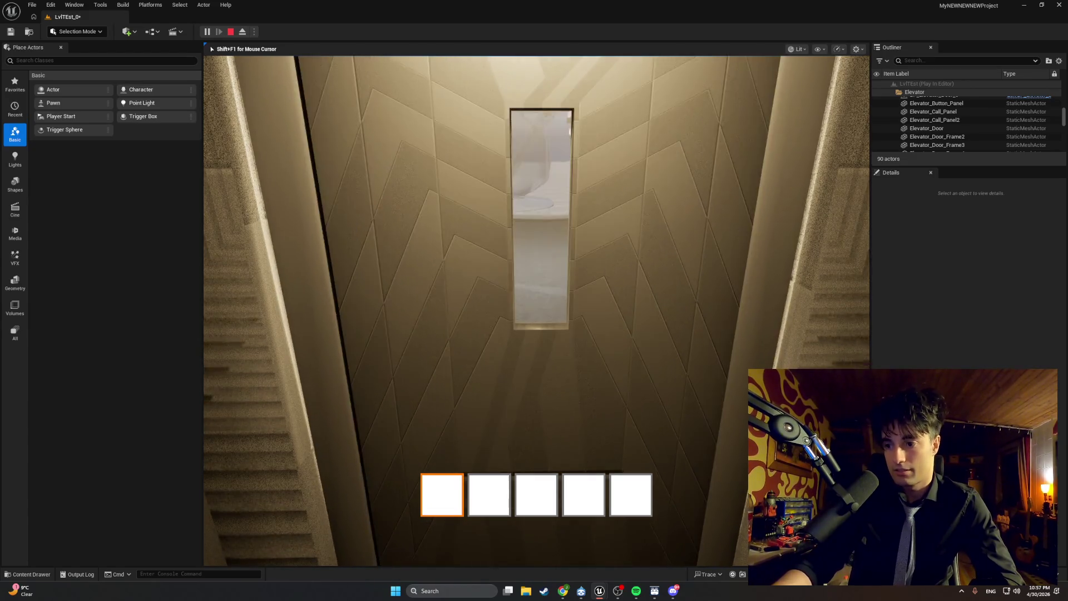
{"action": "key", "text": "Escape"}
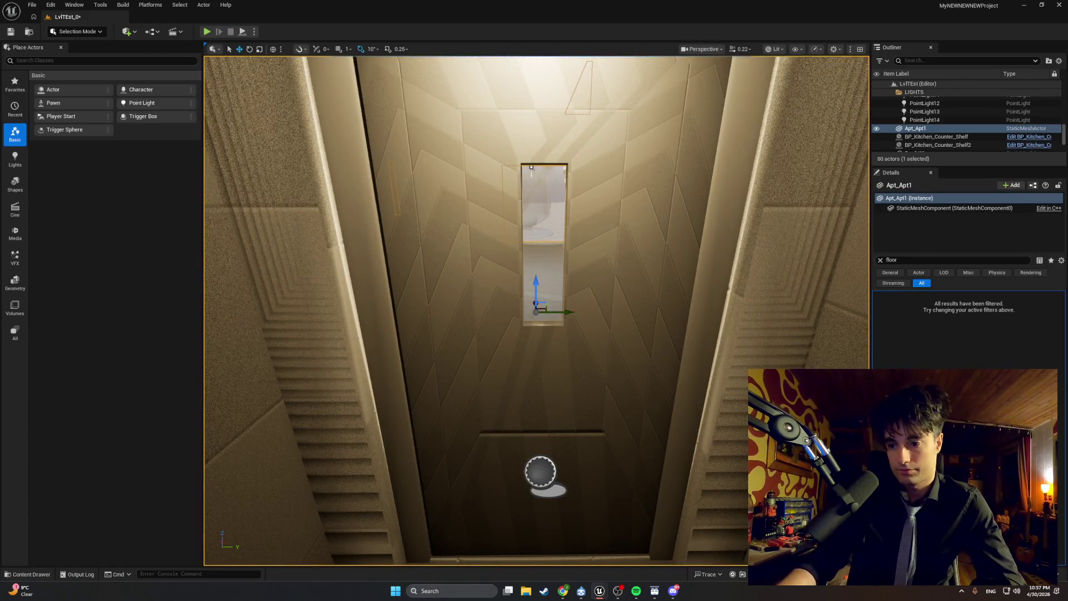
{"action": "key", "text": "alt+Tab"}
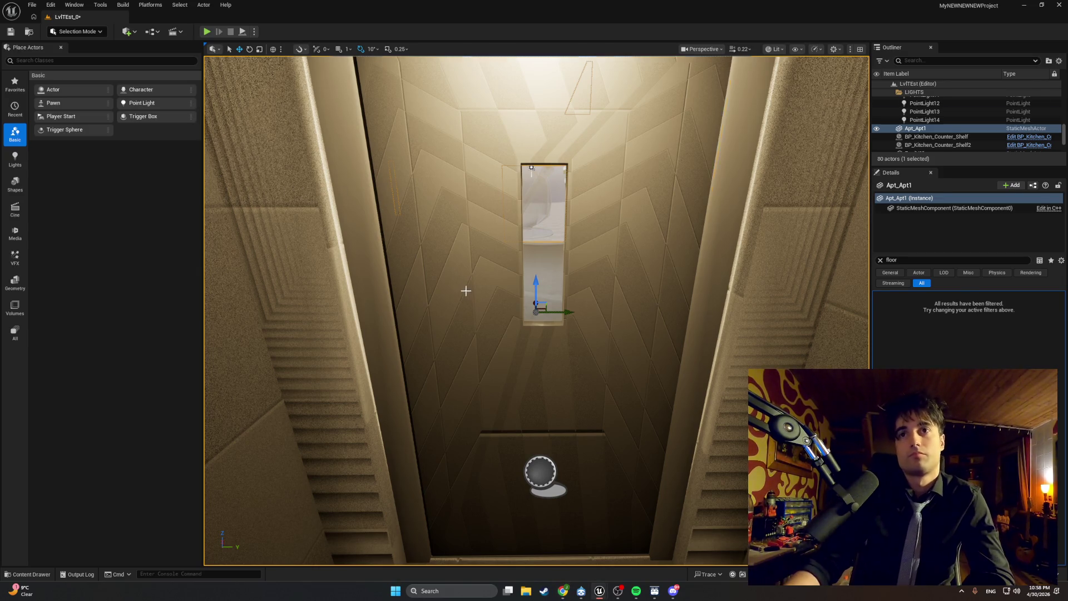
- Select BP_Elevator_Door_1 to confirm Door Floor is 0, then switch to the BP_Elevator editor
{"action": "left_click", "coordinate": [460, 312]}
{"action": "left_click_drag", "start_coordinate": [450, 371], "coordinate": [431, 374]}
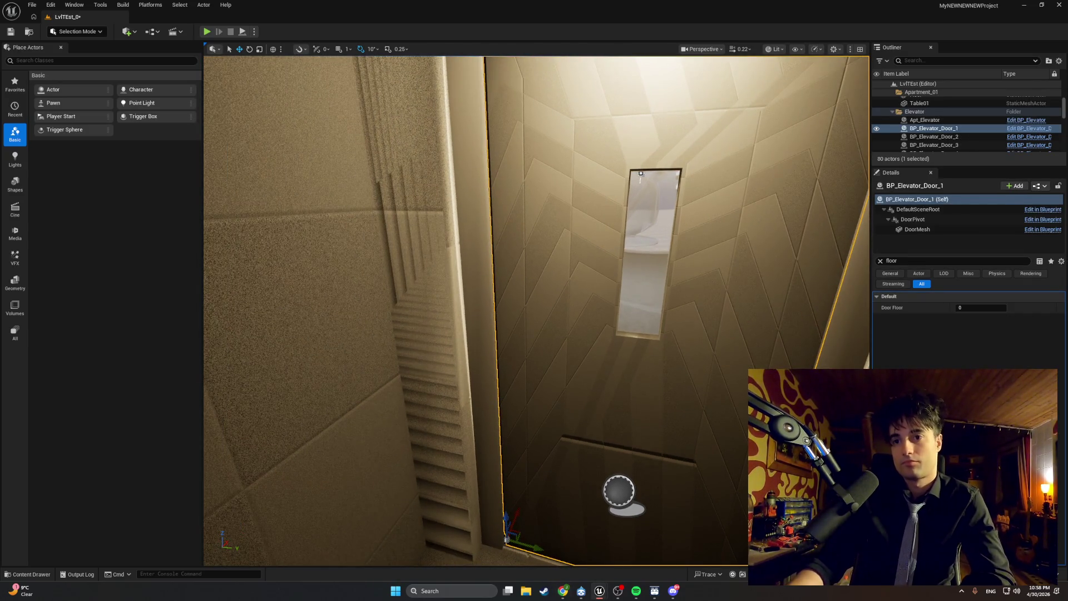
{"action": "mouse_move", "coordinate": [563, 597]}
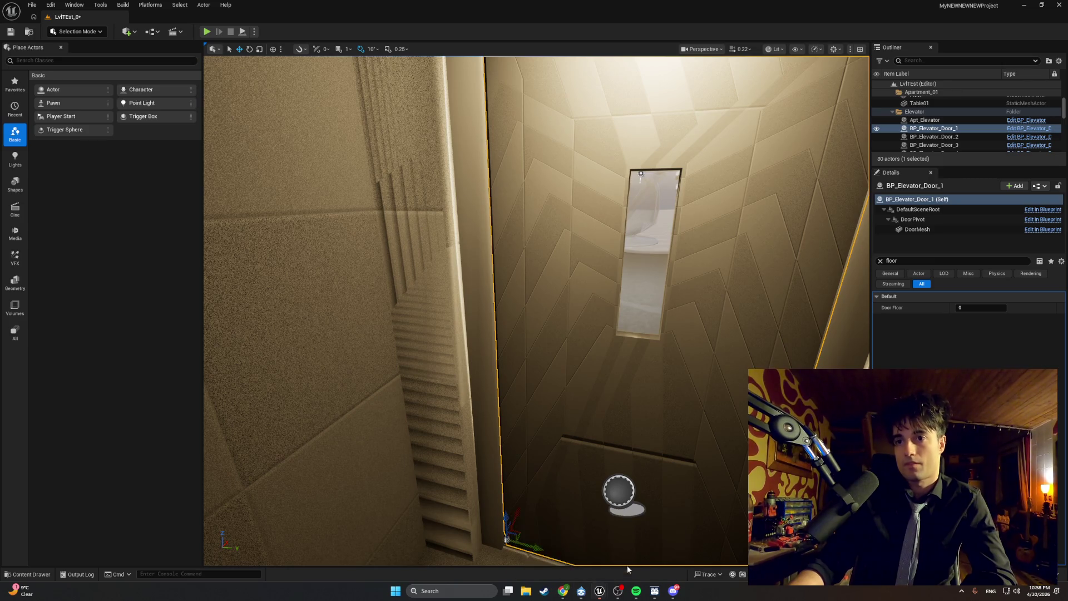
{"action": "left_click", "coordinate": [627, 565]}
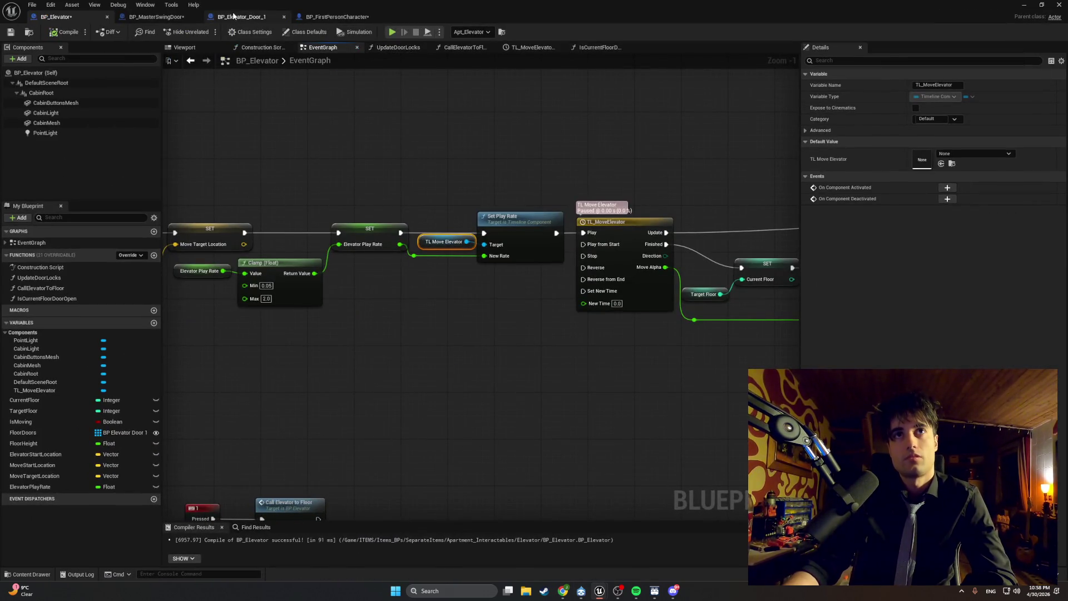
{"action": "left_click", "coordinate": [225, 17]}
{"action": "left_click", "coordinate": [156, 17]}
{"action": "scroll", "coordinate": [317, 253], "scroll_direction": "down", "scroll_amount": 1}
{"action": "left_click_drag", "start_coordinate": [333, 267], "coordinate": [410, 263]}
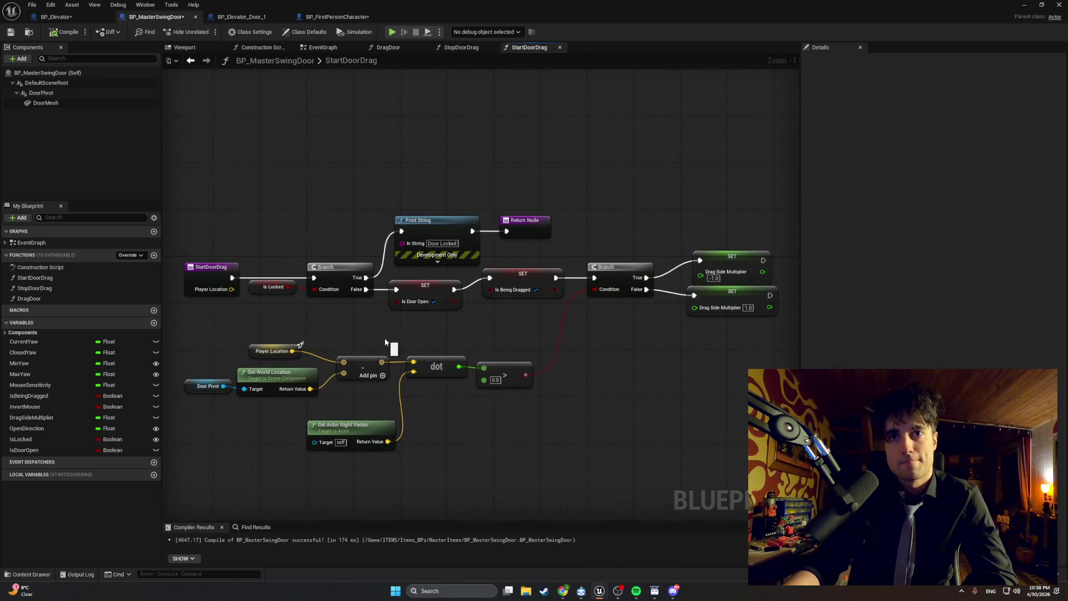
{"action": "left_click", "coordinate": [322, 48]}
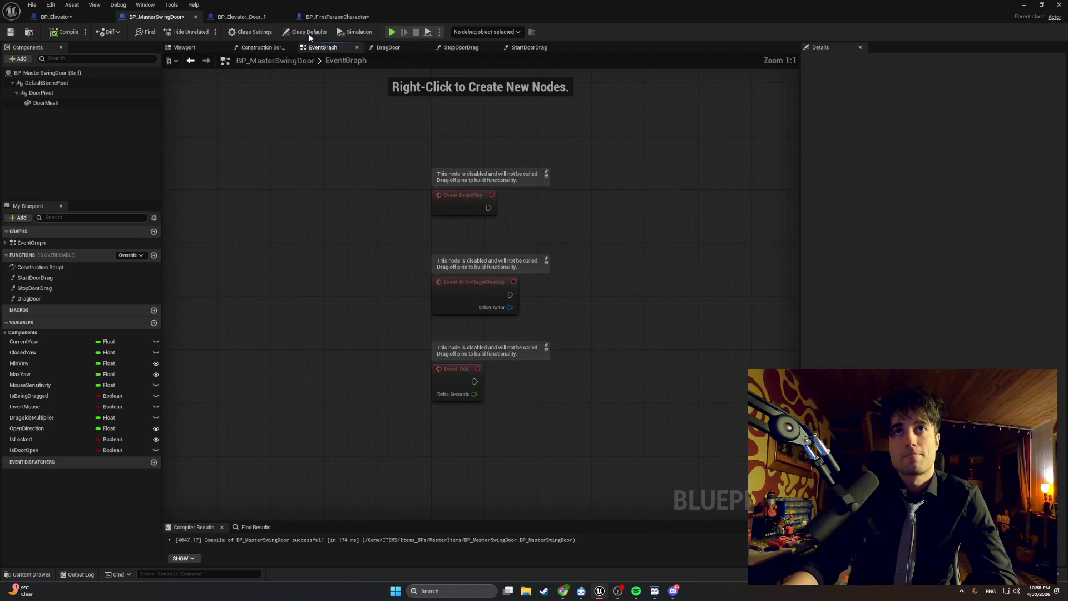
{"action": "left_click", "coordinate": [56, 17]}
{"action": "mouse_move", "coordinate": [443, 147]}
{"action": "left_mouse_down"}
{"action": "mouse_move", "coordinate": [390, 178]}
{"action": "mouse_move", "coordinate": [508, 210]}
{"action": "mouse_move", "coordinate": [449, 206]}
{"action": "left_mouse_up"}
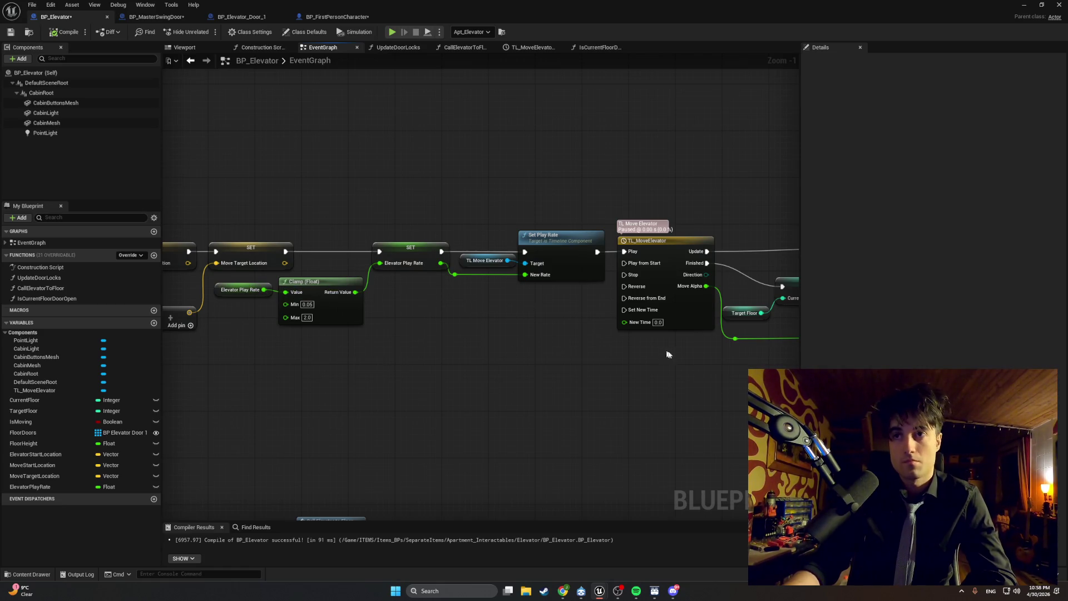
- Screenshot the elevator movement nodes, pan around the EventGraph, then minimize the Blueprint editor
{"action": "key", "text": "super+shift+s"}
{"action": "left_click_drag", "start_coordinate": [724, 344], "coordinate": [188, 208]}
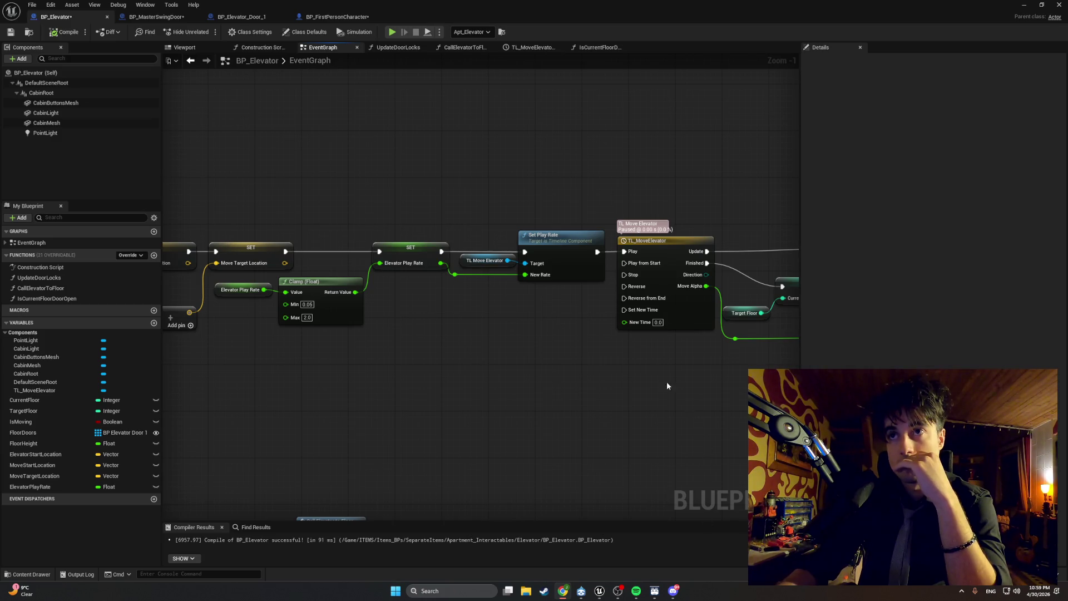
{"action": "scroll", "coordinate": [636, 283], "scroll_direction": "up", "scroll_amount": 2}
{"action": "mouse_move", "coordinate": [636, 284]}
{"action": "left_mouse_down"}
{"action": "mouse_move", "coordinate": [583, 284]}
{"action": "mouse_move", "coordinate": [592, 287]}
{"action": "left_mouse_up"}
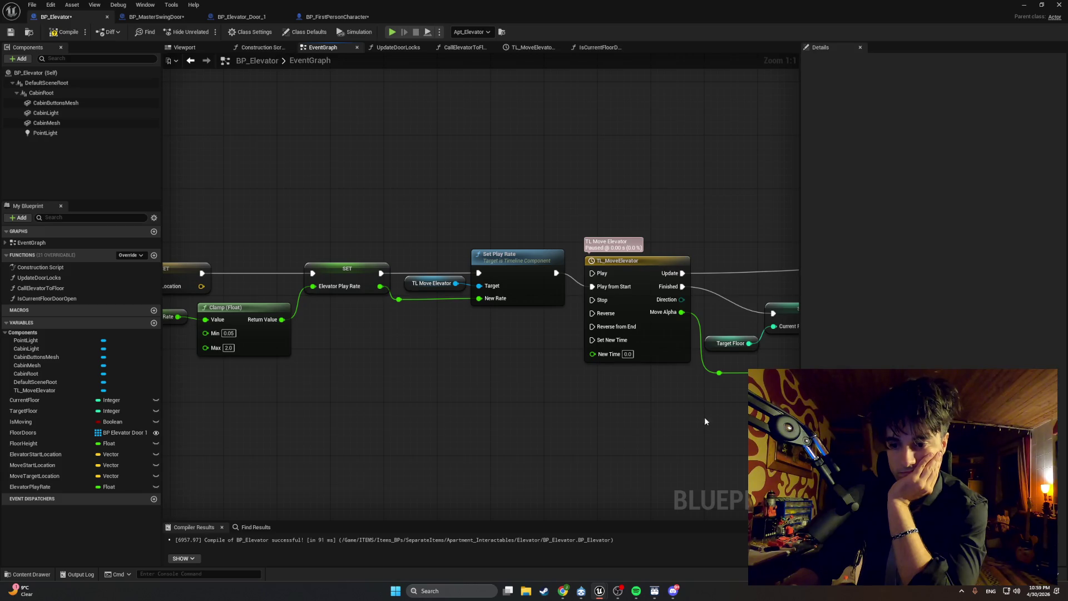
{"action": "scroll", "coordinate": [422, 233], "scroll_direction": "down", "scroll_amount": 2}
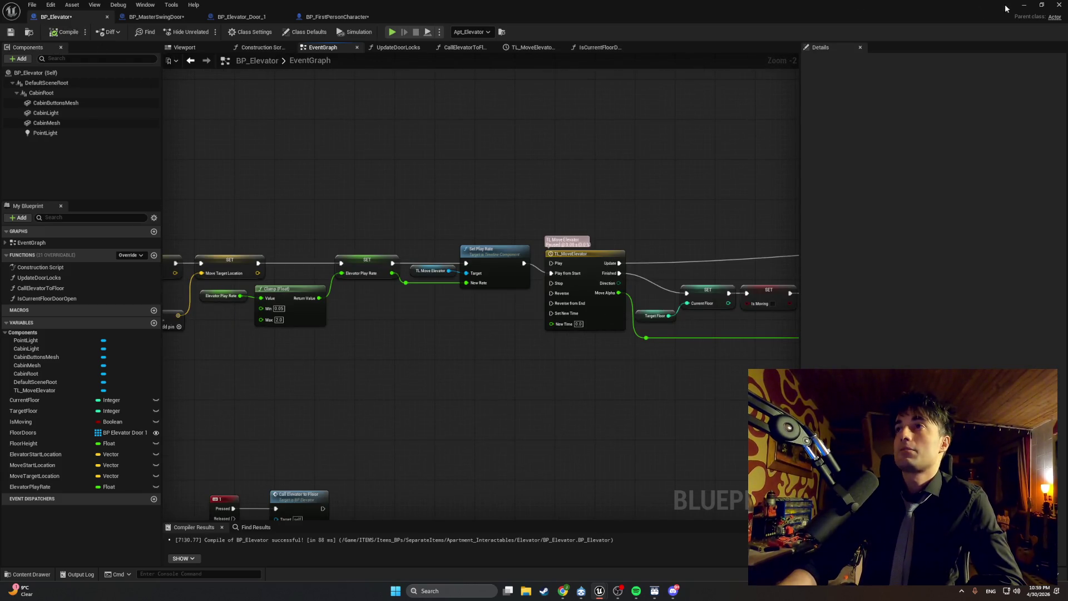
{"action": "left_click", "coordinate": [1023, 5]}
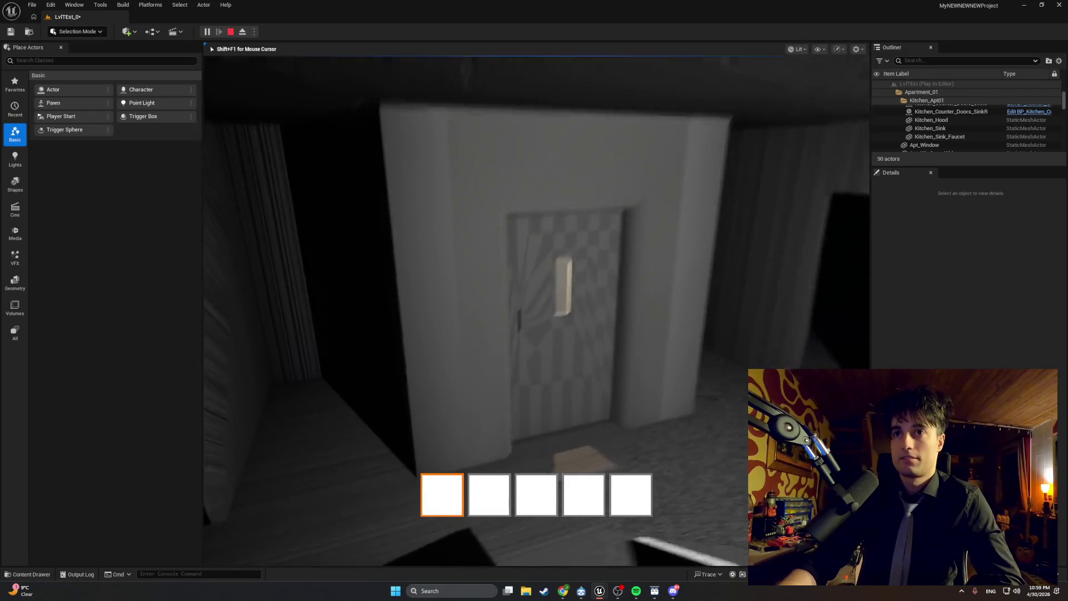
- Walk along the shaft to the checkered door and try opening it repeatedly; it reports Door Locked
{"action": "key", "text": "w"}
{"action": "key", "text": "2"}
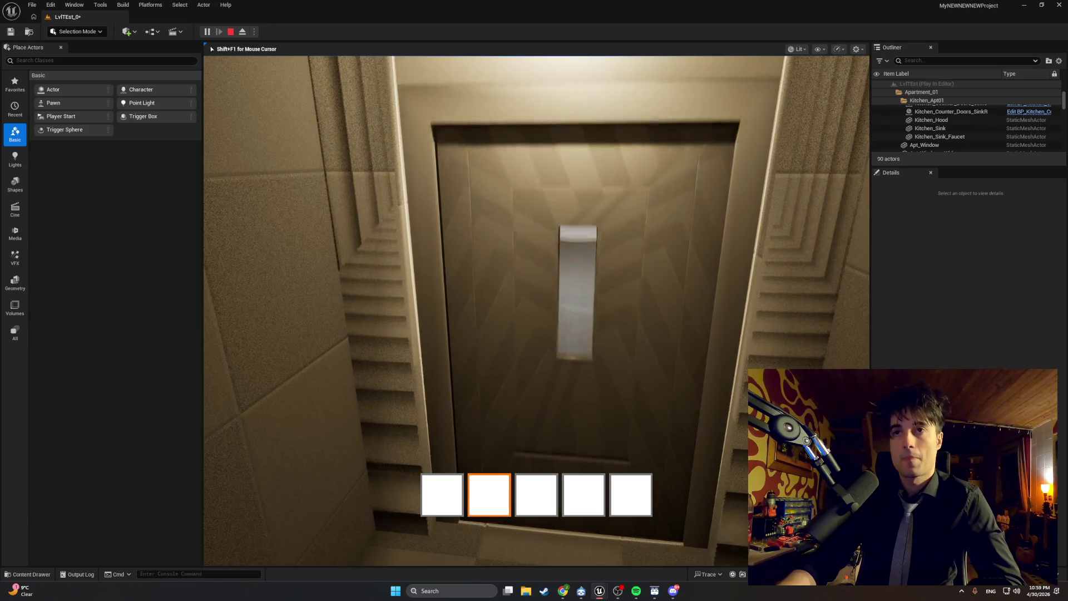
{"action": "key", "text": "w"}
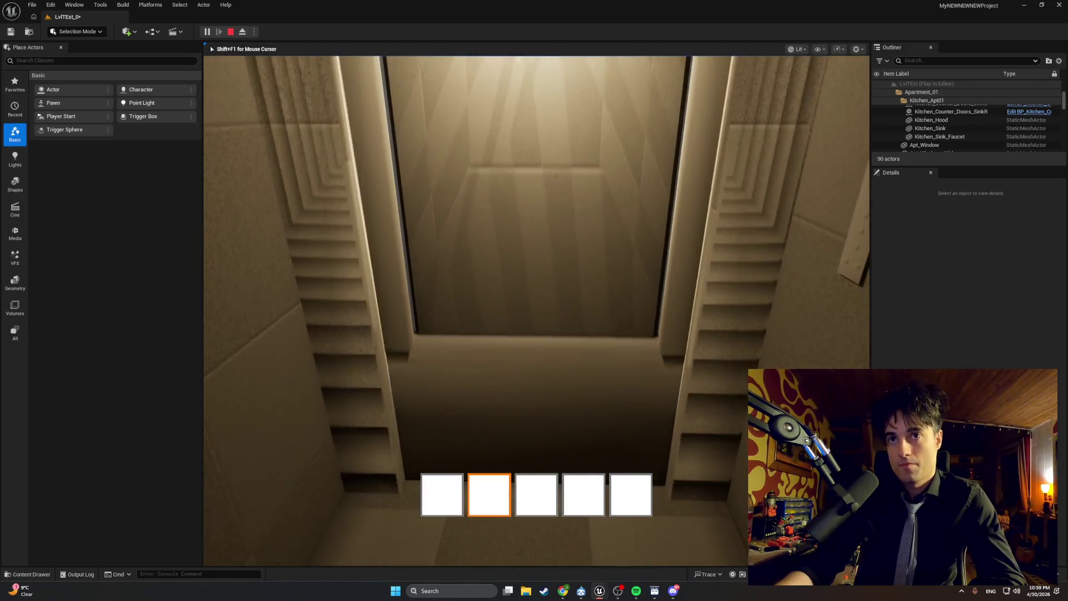
{"action": "key", "text": "e"}
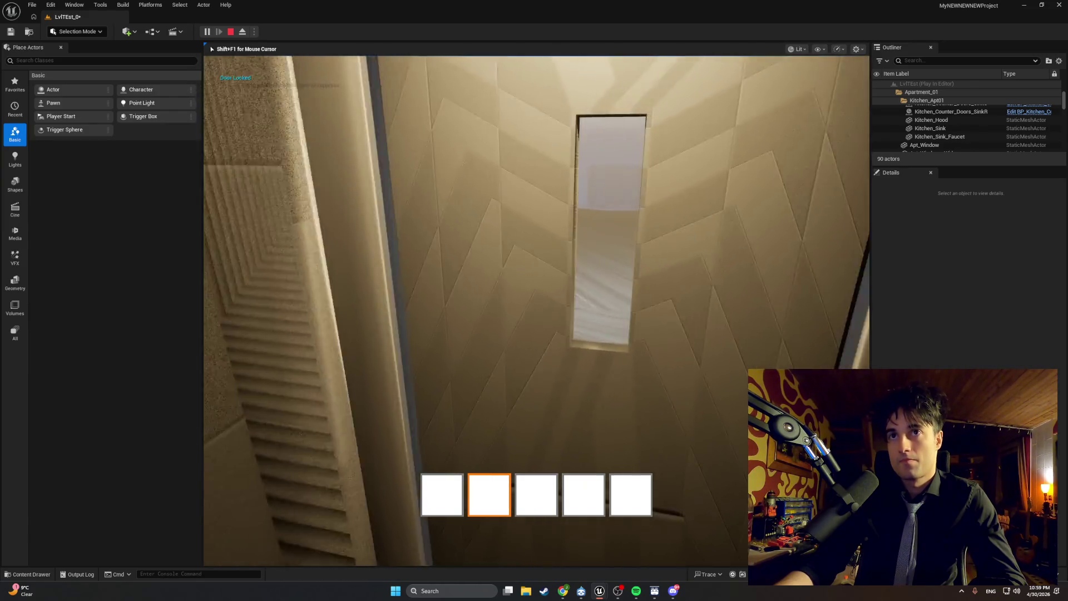
{"action": "key", "text": "e"}
{"action": "key", "text": "e"}
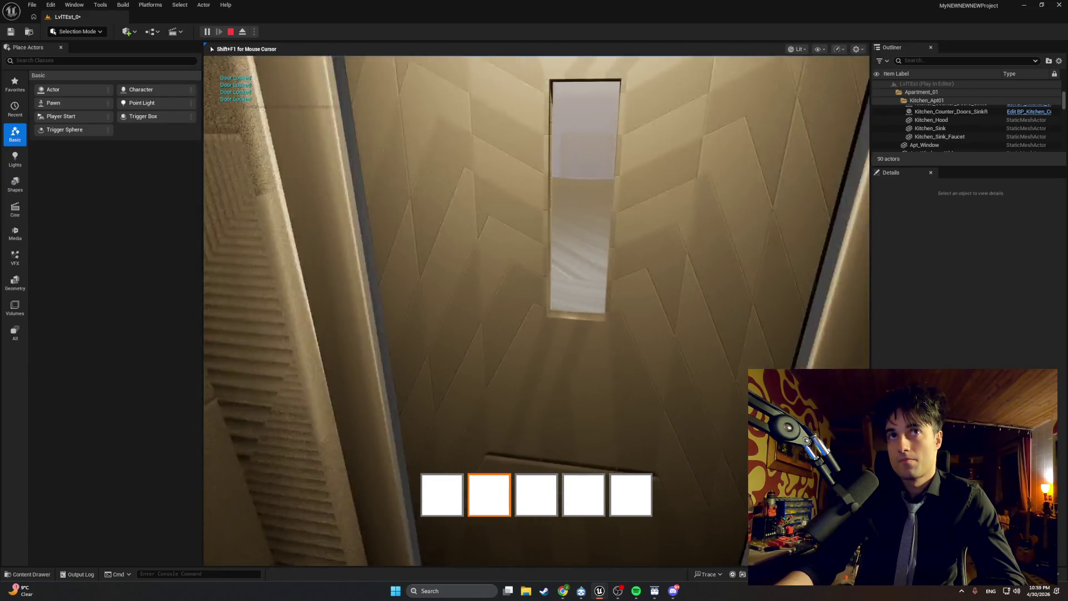
{"action": "key", "text": "e"}
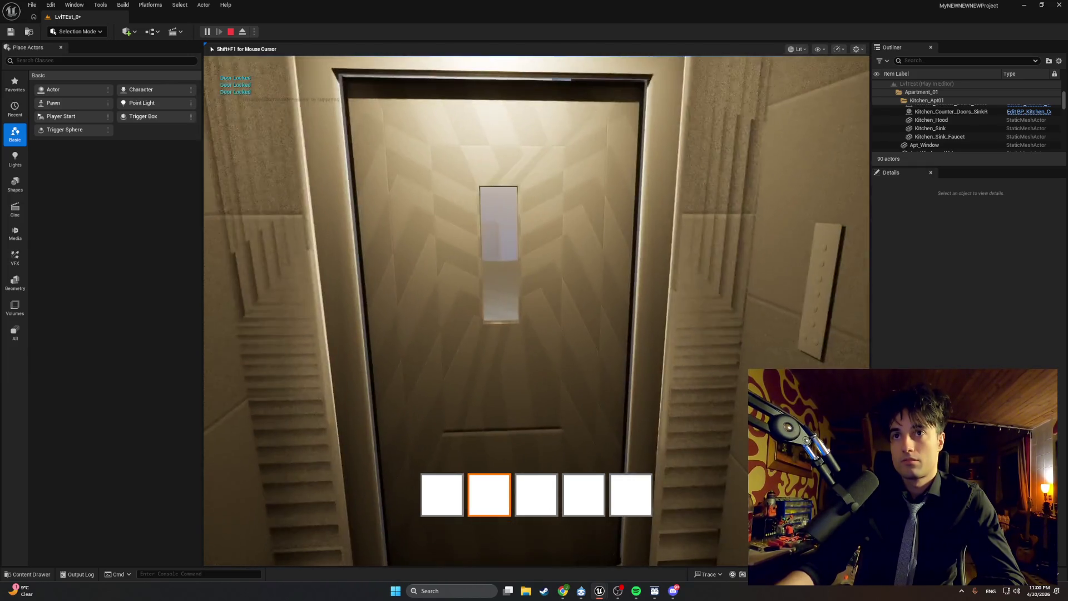
- Retry the elevator door, walk up close to it, and stop the play session
{"action": "key", "text": "e"}
{"action": "key", "text": "e"}
{"action": "key", "text": "e"}
{"action": "key", "text": "e"}
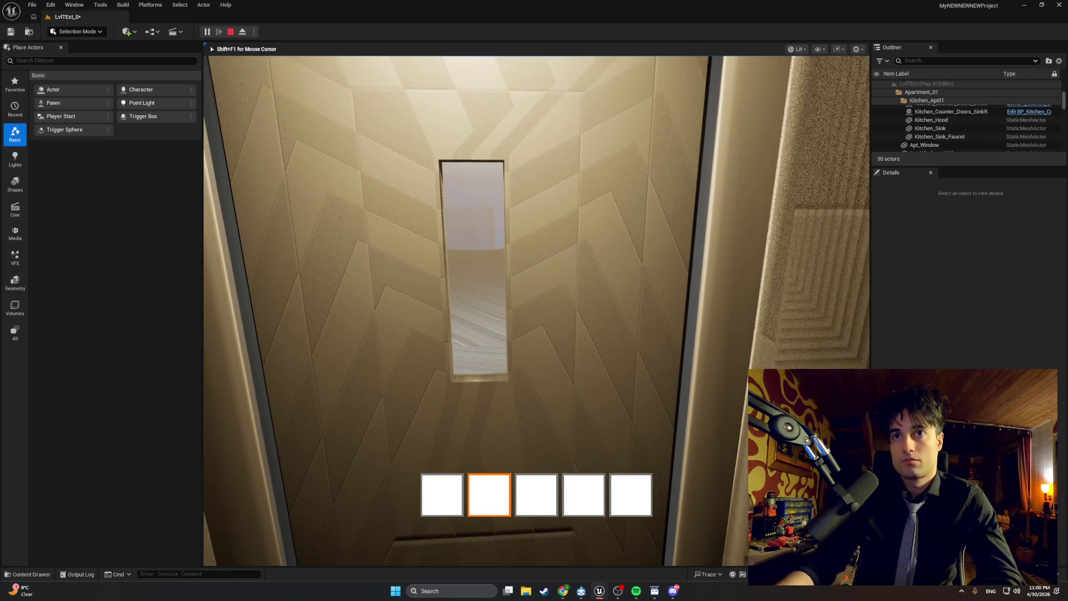
{"action": "key", "text": "w"}
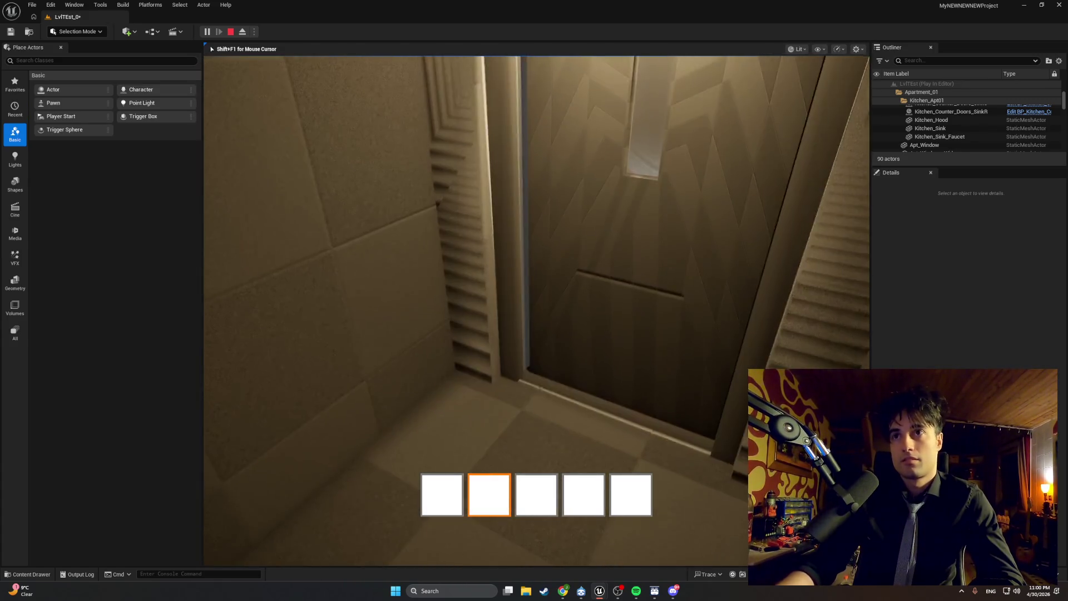
{"action": "key", "text": "w"}
{"action": "key", "text": "Escape"}
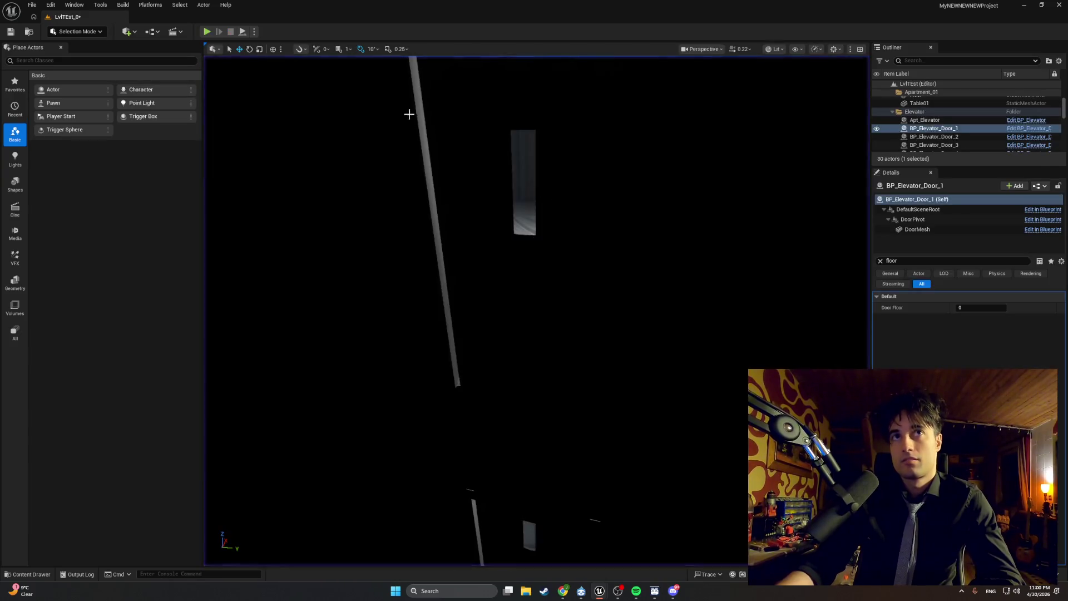
- Restart Play-In-Editor and try the door beside the player, which stays locked
{"action": "left_click", "coordinate": [207, 32]}
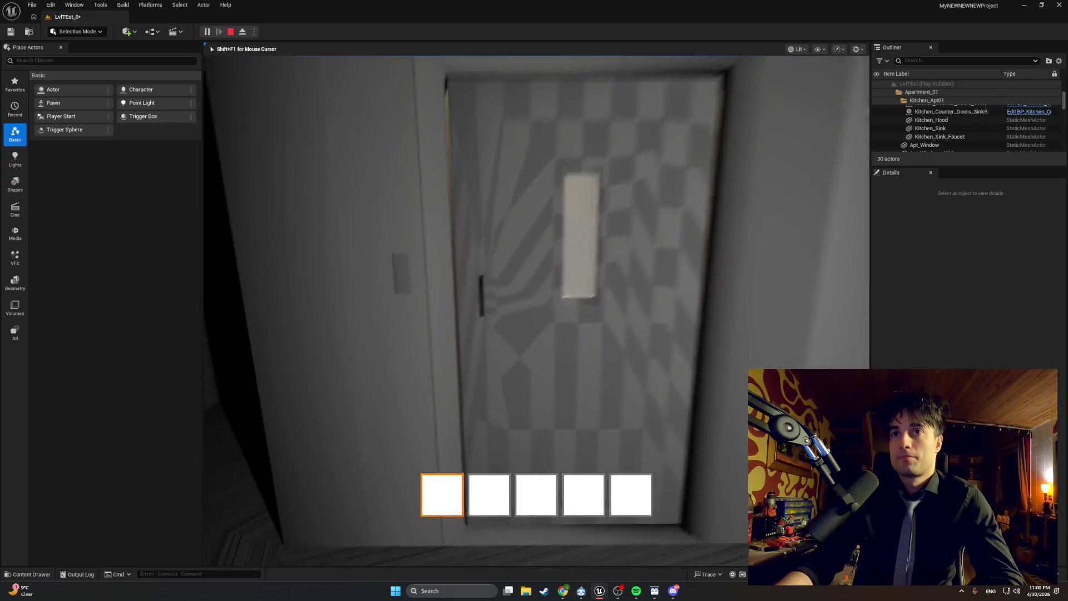
{"action": "key", "text": "e"}
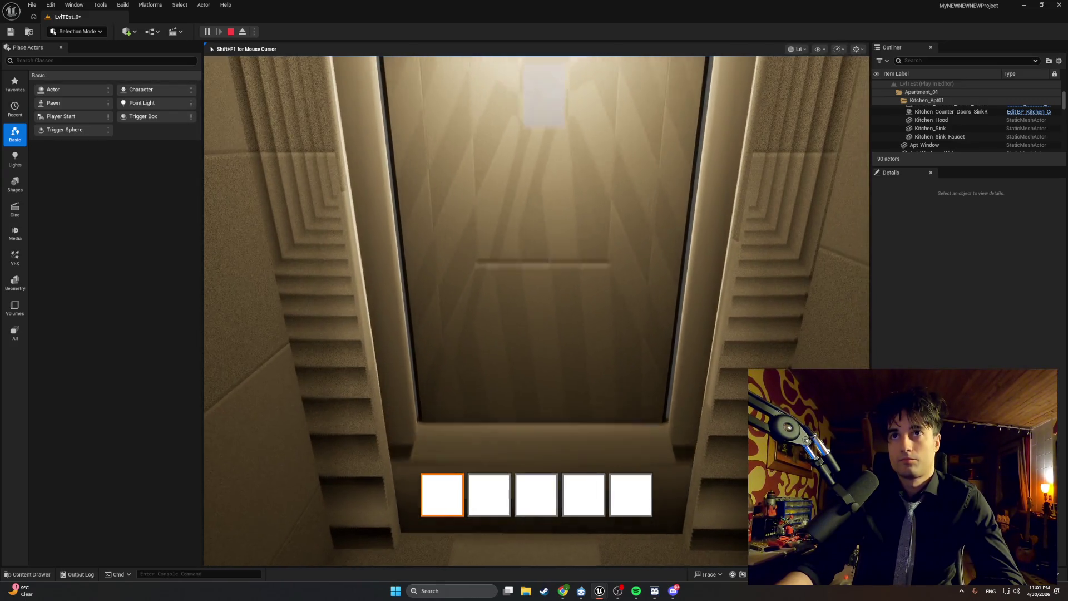
{"action": "key", "text": "e"}
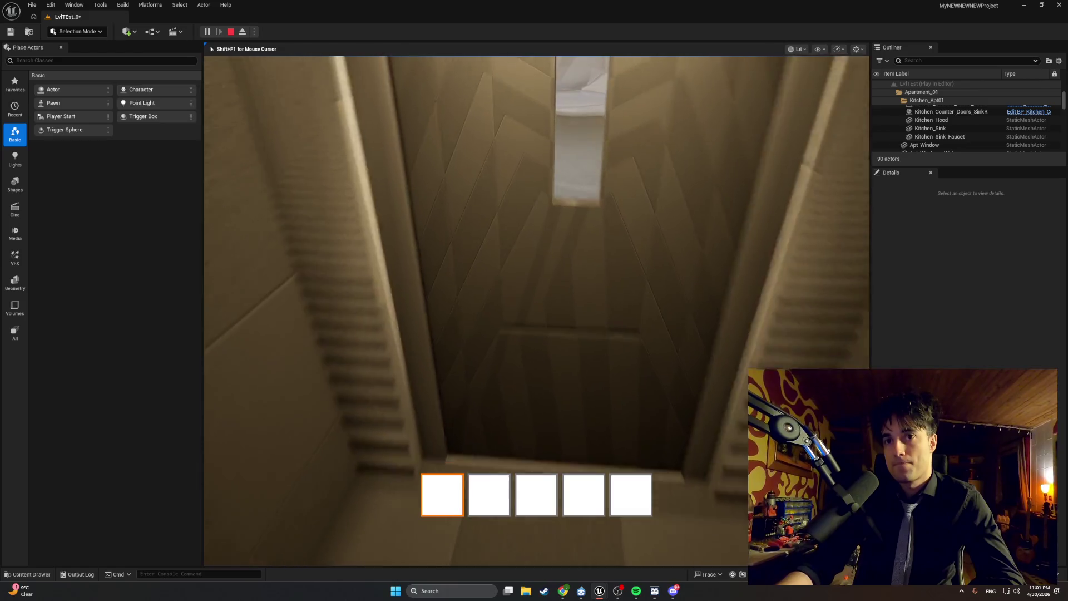
{"action": "key", "text": "e"}
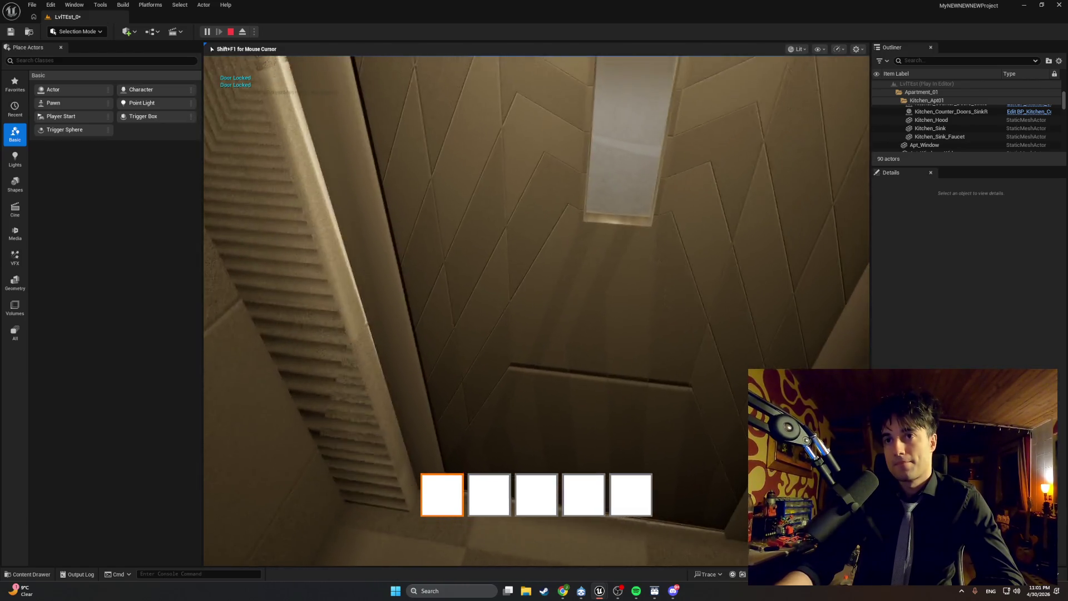
{"action": "key", "text": "e"}
{"action": "key", "text": "e"}
{"action": "key", "text": "e"}
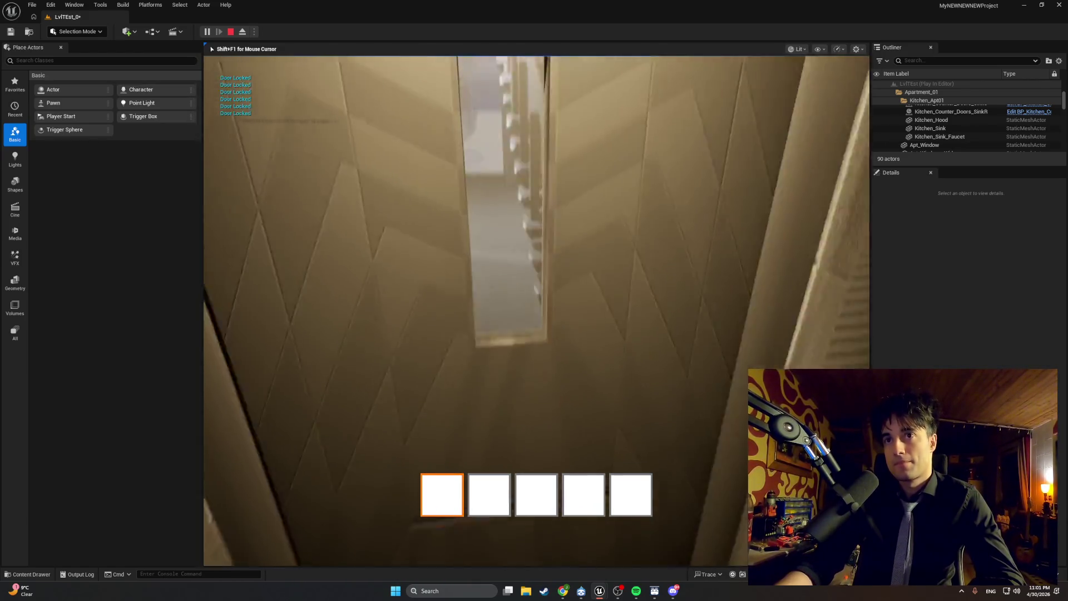
- Keep trying the locked door from different angles, then end and relaunch the play session
{"action": "key", "text": "e"}
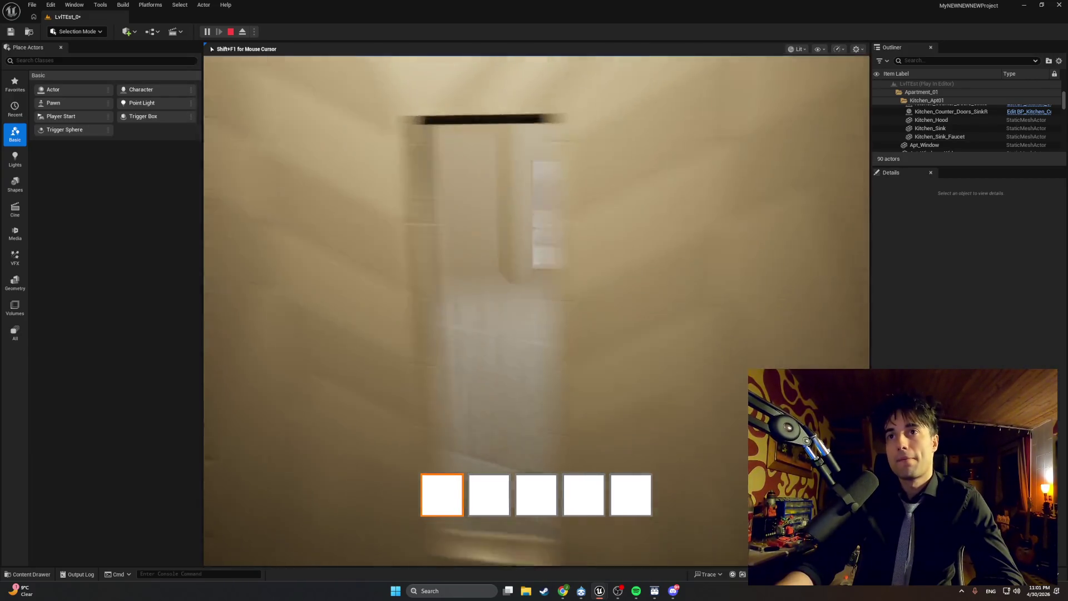
{"action": "key", "text": "e"}
{"action": "key", "text": "e"}
{"action": "key", "text": "e"}
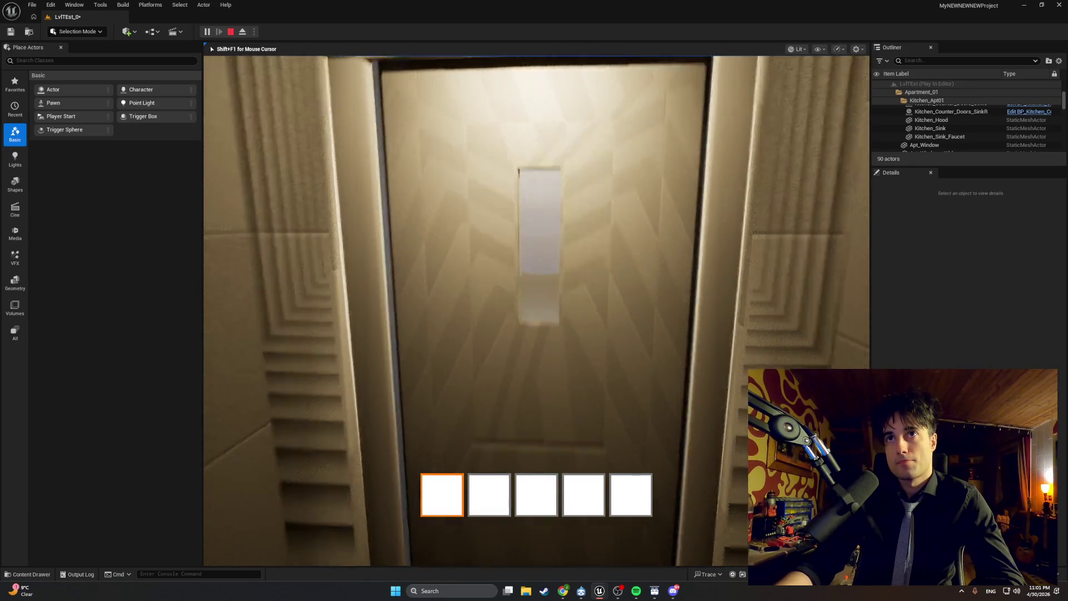
{"action": "key", "text": "e"}
{"action": "key", "text": "e"}
{"action": "key", "text": "e"}
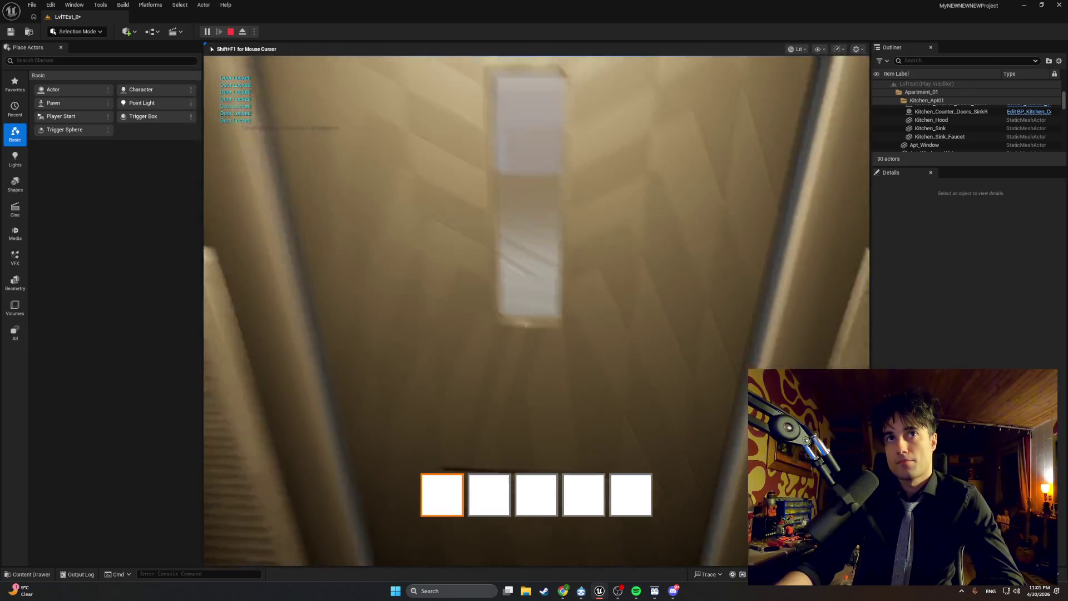
{"action": "key", "text": "e"}
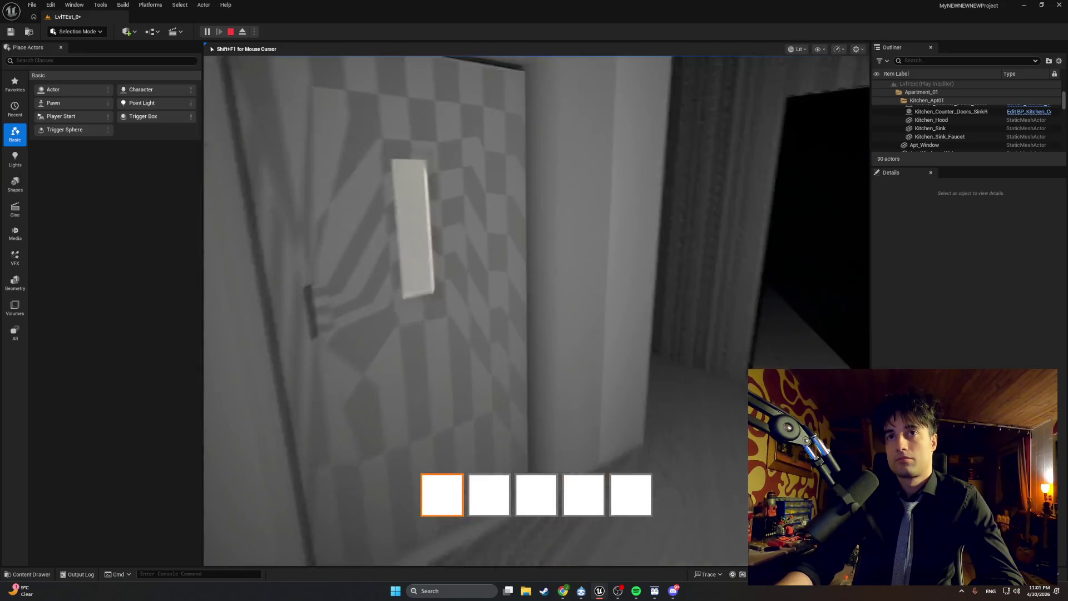
{"action": "key", "text": "Escape"}
{"action": "left_click", "coordinate": [206, 32]}
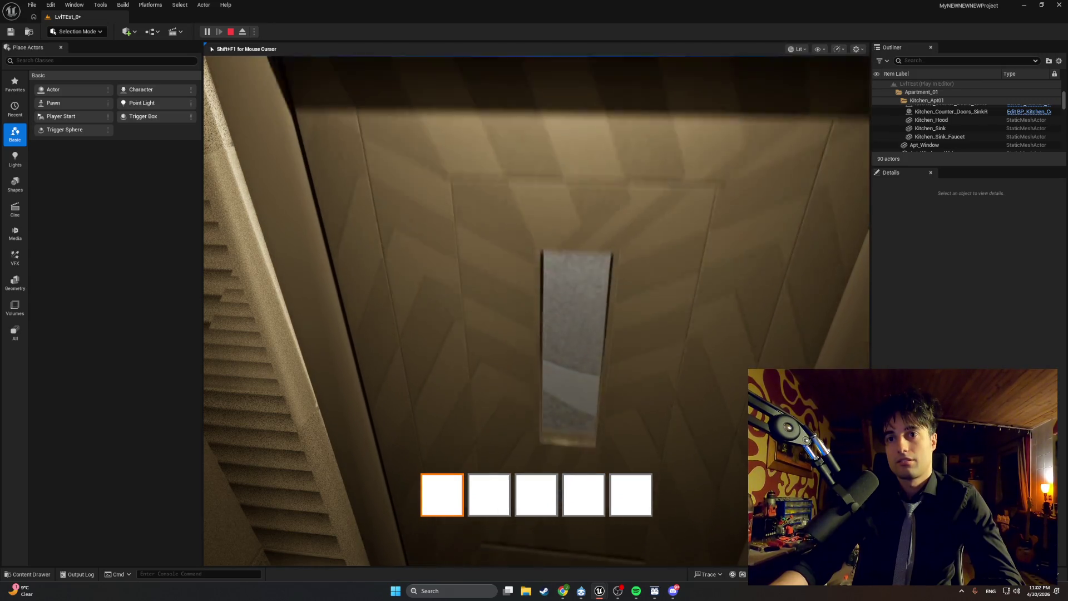
- Walk into the elevator cabin and interact with its doors to print Door Locked and Close Elevator Door
{"action": "key", "text": "e"}
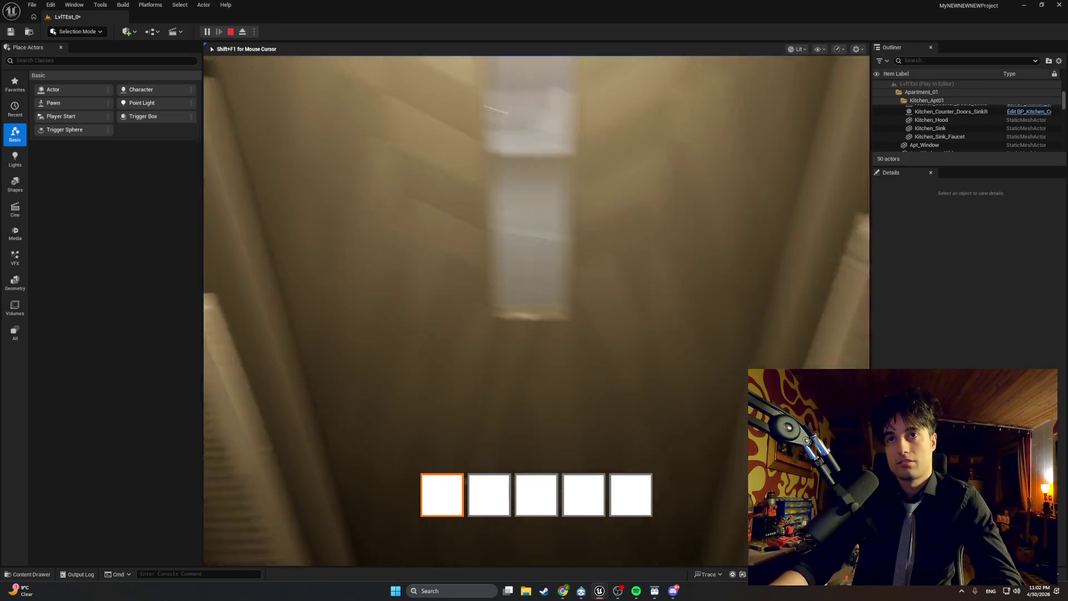
{"action": "key", "text": "e"}
{"action": "key", "text": "e"}
{"action": "key", "text": "e"}
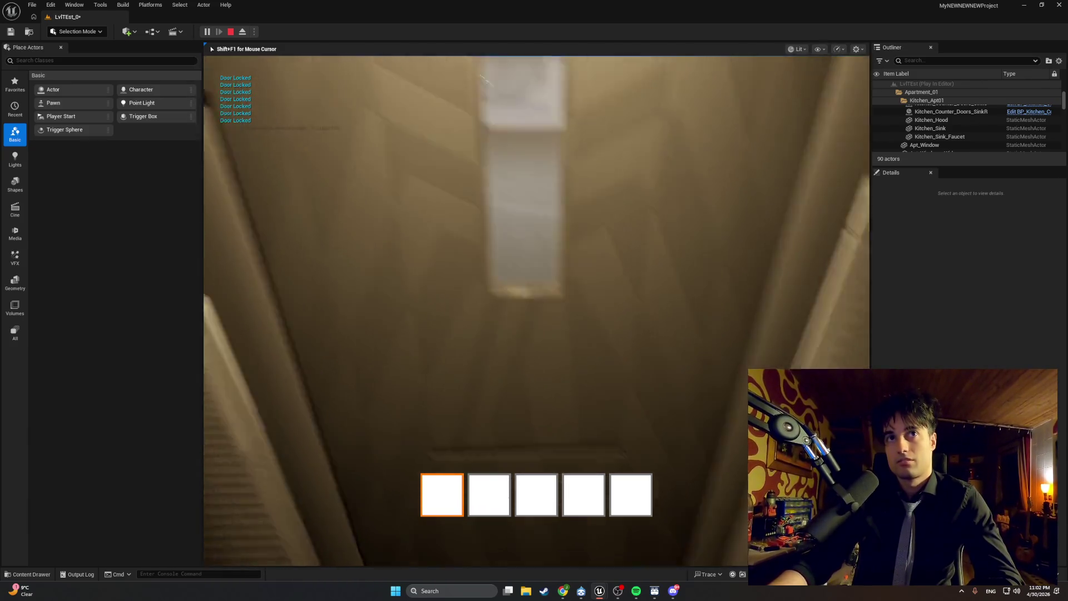
{"action": "key", "text": "e"}
{"action": "key", "text": "e"}
{"action": "key", "text": "e"}
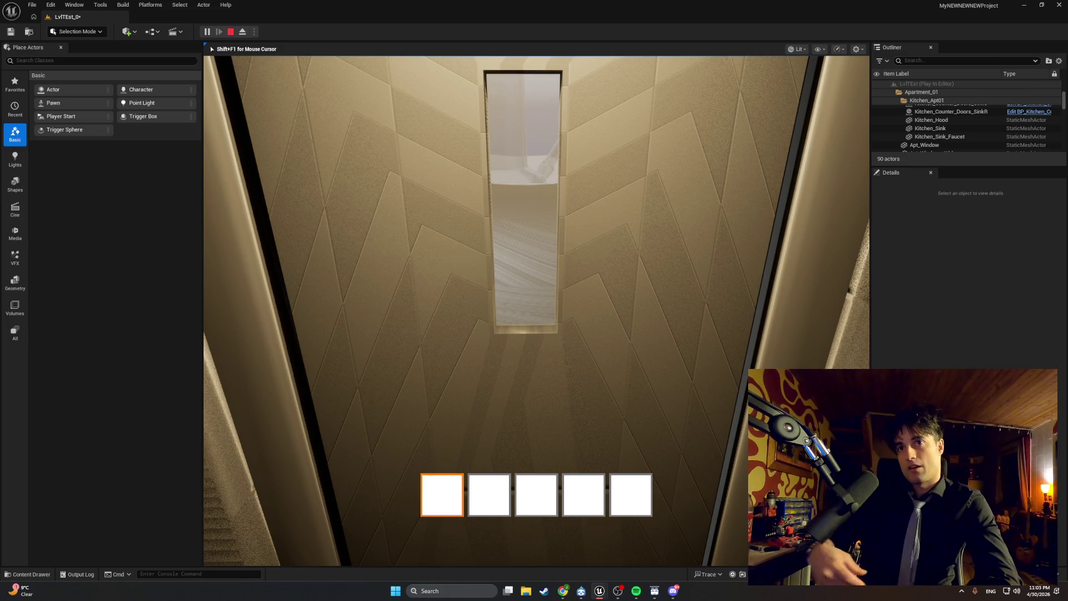
- Interact with the elevator doors several more times, each reporting Door Locked, then stop play
{"action": "key", "text": "e"}
{"action": "key", "text": "e"}
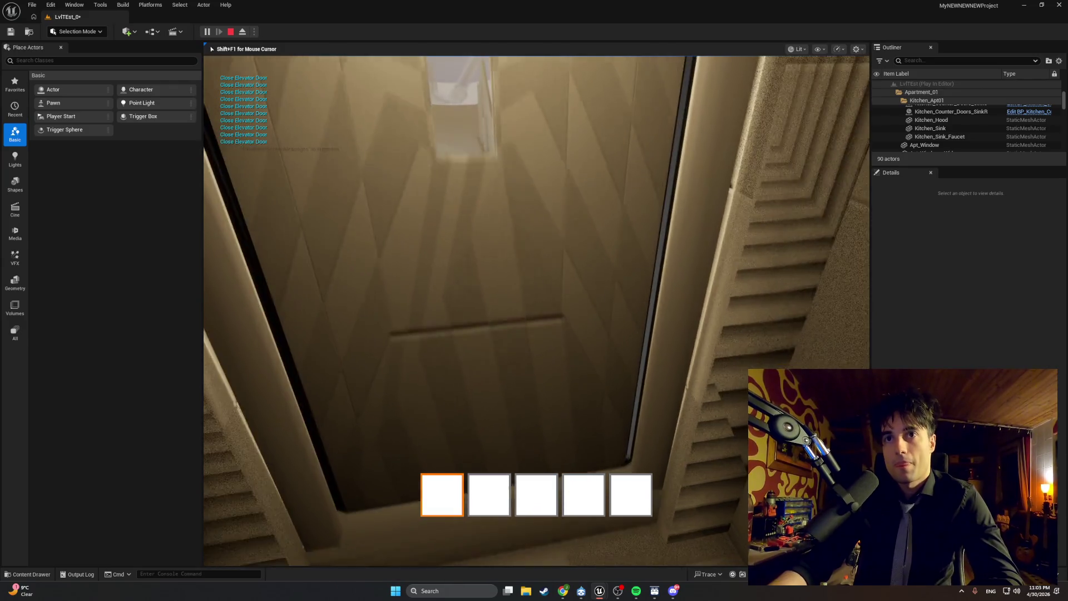
{"action": "key", "text": "e"}
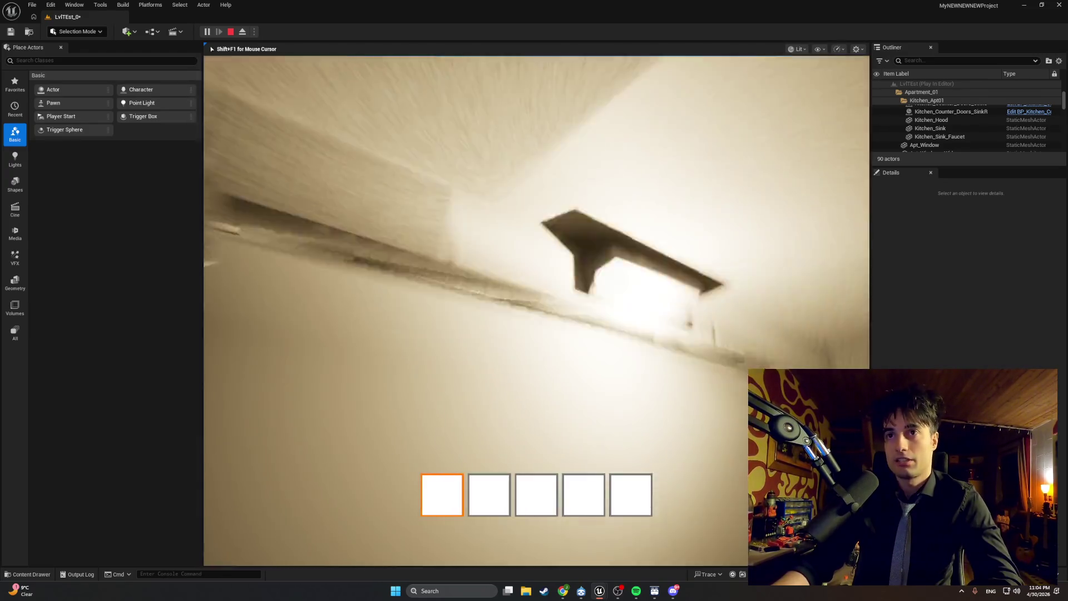
{"action": "key", "text": "e"}
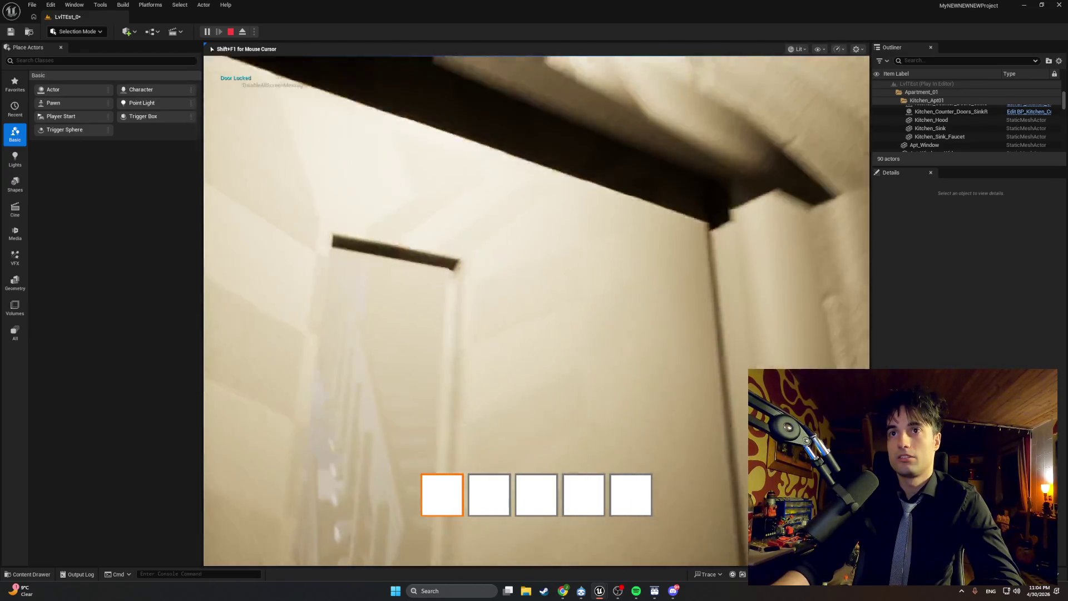
{"action": "key", "text": "e"}
{"action": "key", "text": "e"}
{"action": "key", "text": "e"}
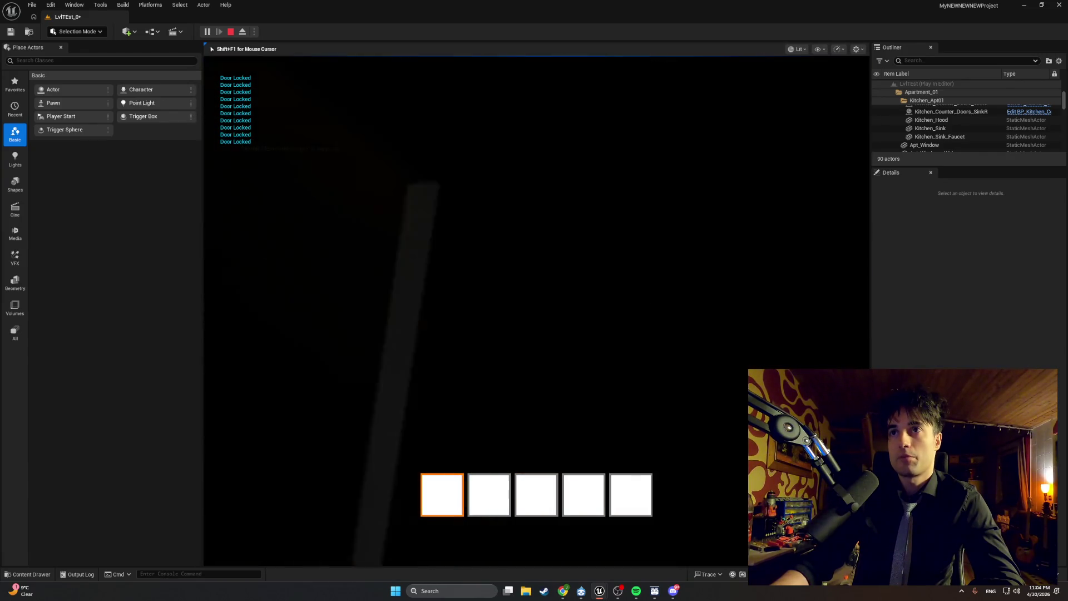
{"action": "key", "text": "Escape"}
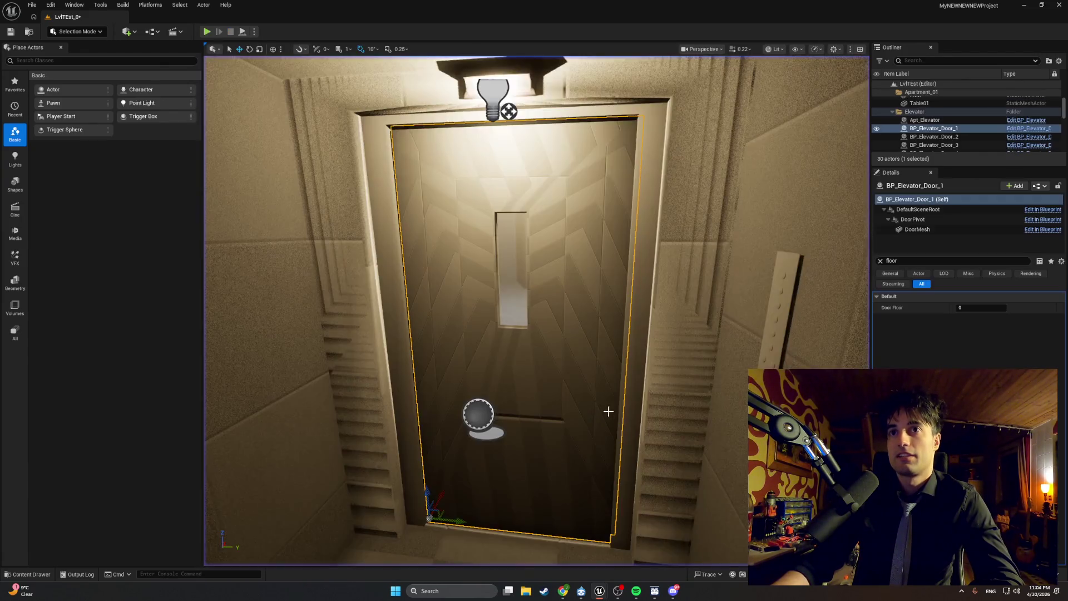
- Hide the elevator cabin and switch the viewport view mode to Unlit
{"action": "scroll", "coordinate": [793, 253], "scroll_direction": "down", "scroll_amount": 5}
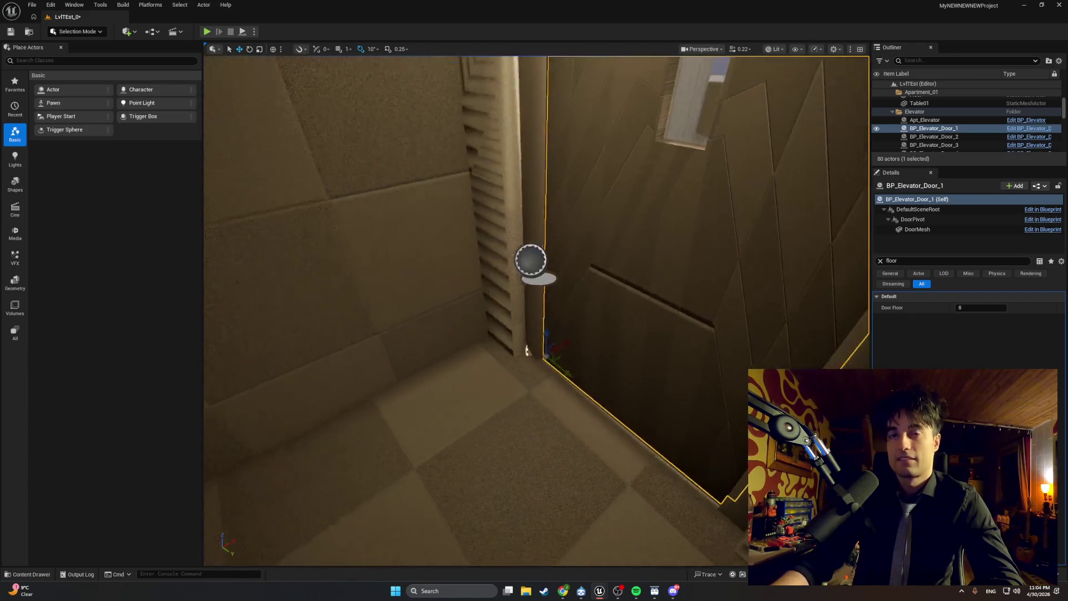
{"action": "right_click", "coordinate": [480, 100]}
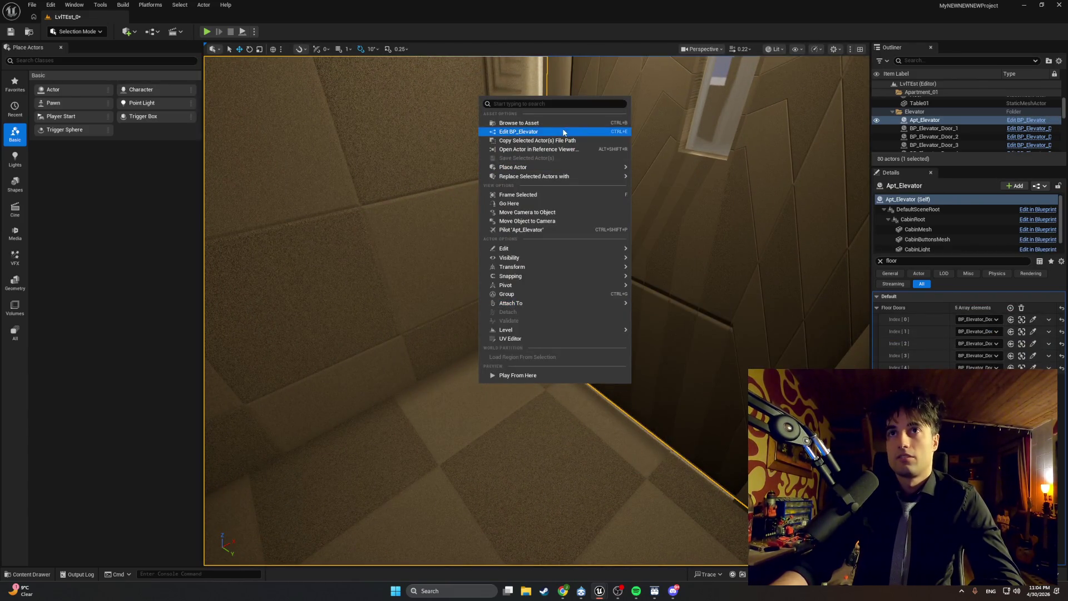
{"action": "left_click", "coordinate": [877, 120]}
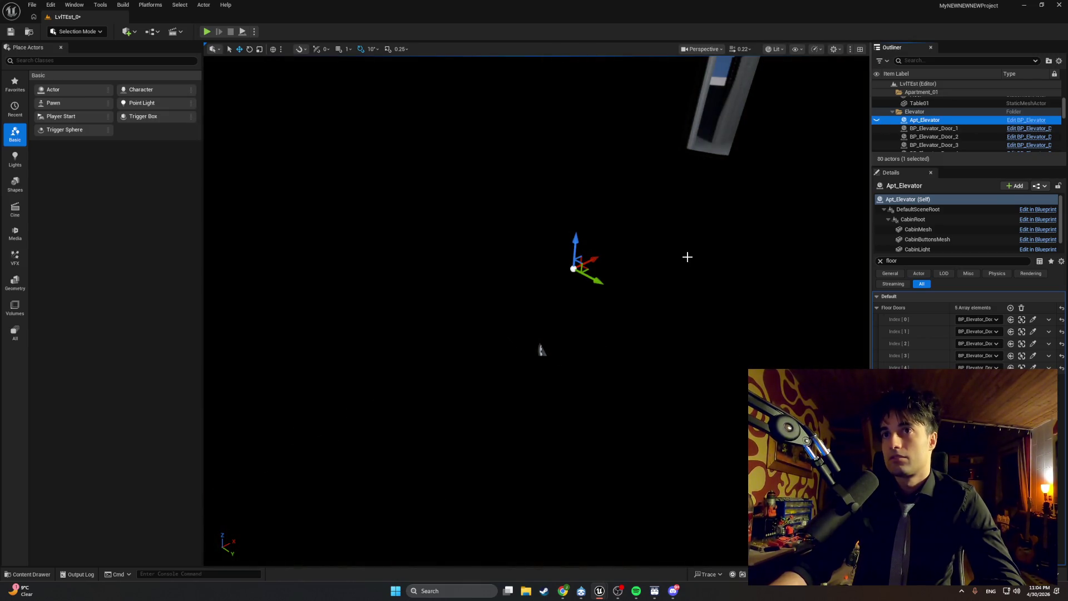
{"action": "key", "text": "f"}
{"action": "left_click", "coordinate": [774, 49]}
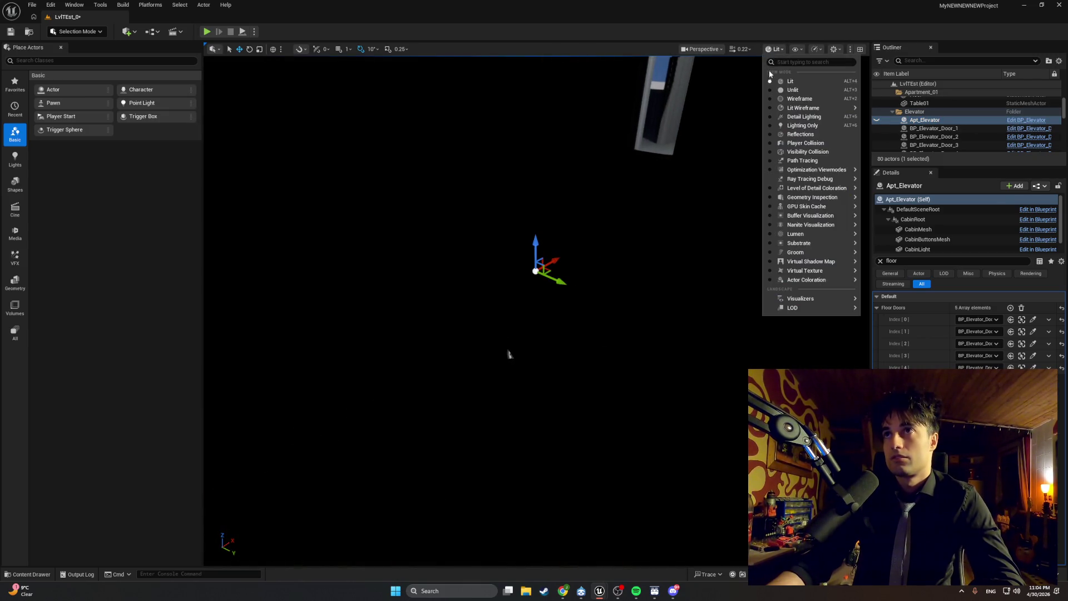
{"action": "left_click", "coordinate": [774, 92]}
- Select the first and second elevator doors to read their Door Floor values in Details
{"action": "left_click", "coordinate": [698, 172]}
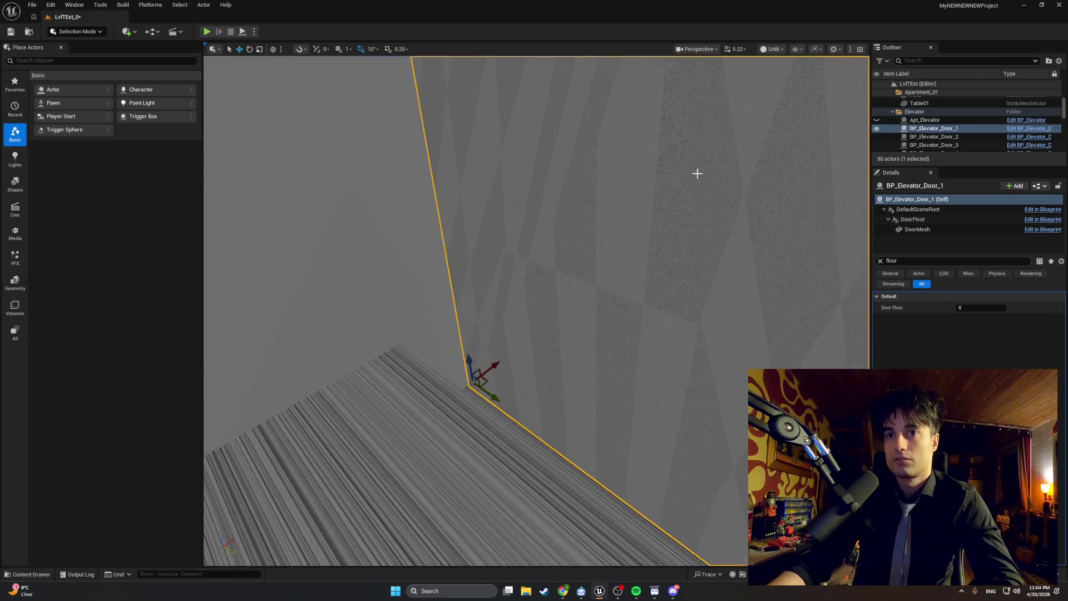
{"action": "scroll", "coordinate": [493, 377], "scroll_direction": "down", "scroll_amount": 1}
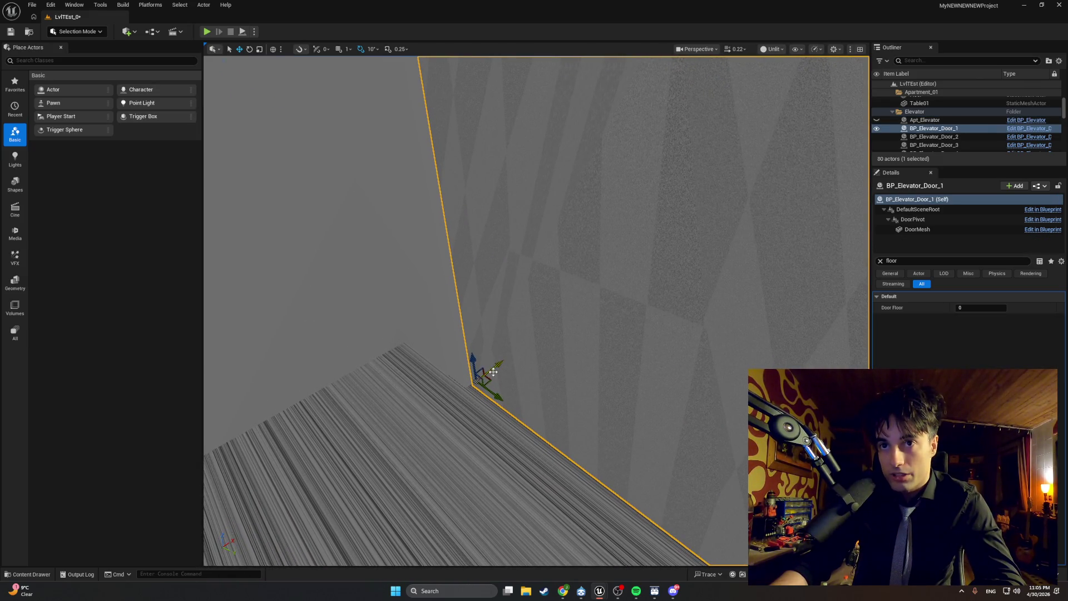
{"action": "scroll", "coordinate": [493, 373], "scroll_direction": "down", "scroll_amount": 1}
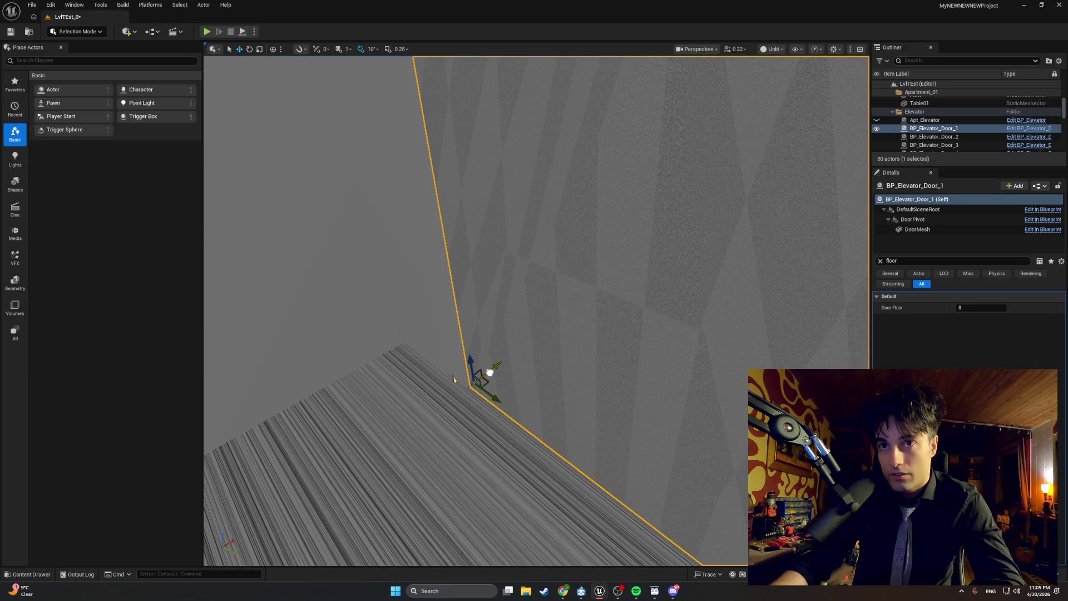
{"action": "mouse_move", "coordinate": [454, 379]}
{"action": "left_mouse_down"}
{"action": "mouse_move", "coordinate": [484, 312]}
{"action": "mouse_move", "coordinate": [473, 334]}
{"action": "left_mouse_up"}
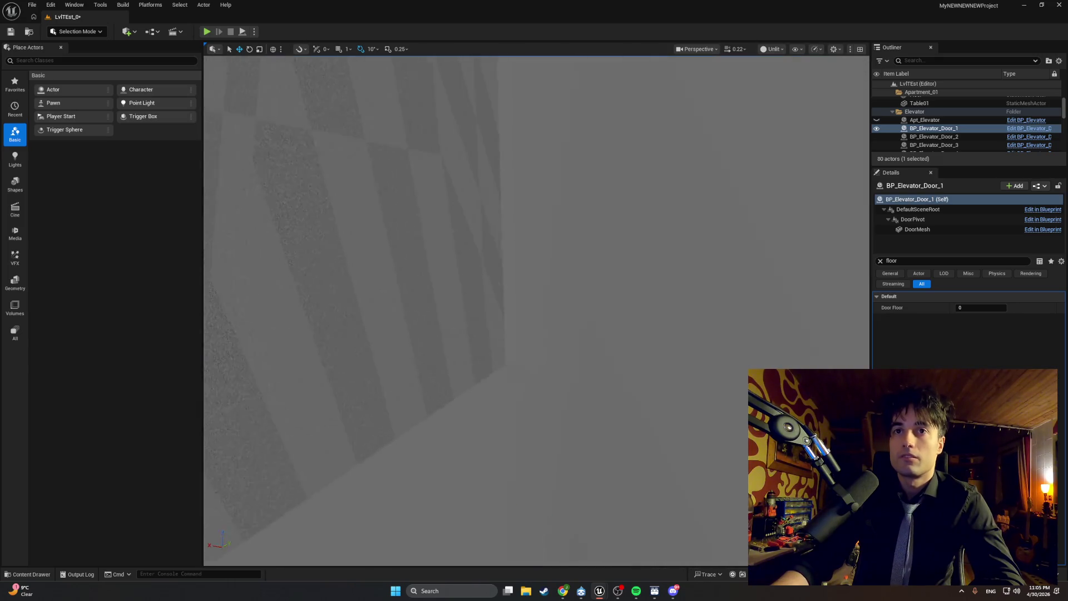
{"action": "left_click", "coordinate": [473, 334]}
{"action": "mouse_move", "coordinate": [528, 294]}
{"action": "left_mouse_down"}
{"action": "mouse_move", "coordinate": [504, 289]}
{"action": "mouse_move", "coordinate": [487, 203]}
{"action": "mouse_move", "coordinate": [459, 208]}
{"action": "mouse_move", "coordinate": [481, 207]}
{"action": "mouse_move", "coordinate": [470, 214]}
{"action": "mouse_move", "coordinate": [495, 195]}
{"action": "left_mouse_up"}
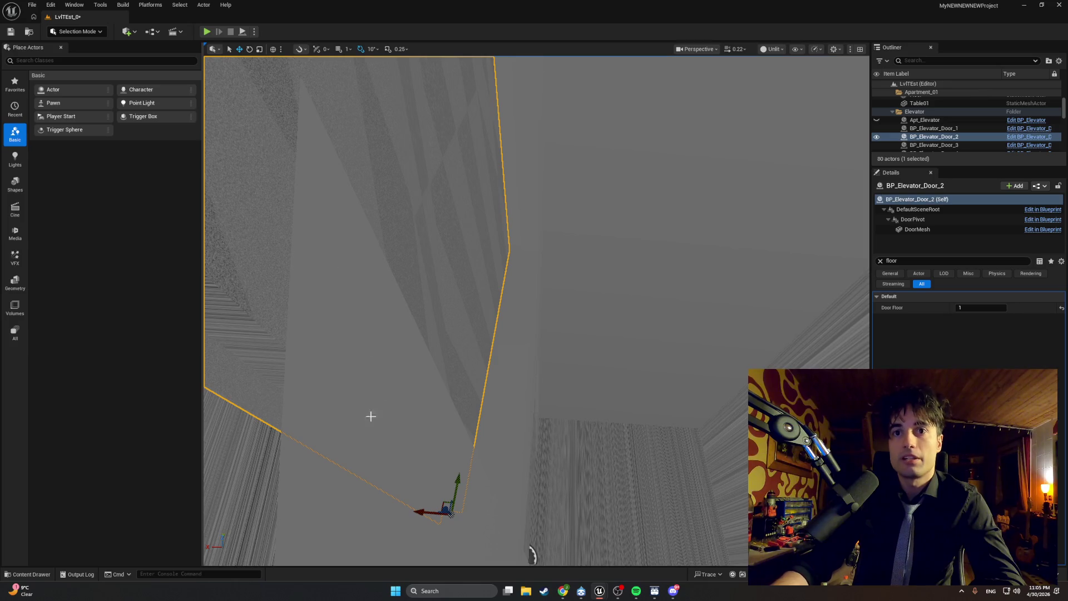
{"action": "mouse_move", "coordinate": [496, 195]}
{"action": "left_mouse_down"}
{"action": "mouse_move", "coordinate": [511, 179]}
{"action": "mouse_move", "coordinate": [455, 439]}
{"action": "left_mouse_up"}
{"action": "mouse_move", "coordinate": [554, 460]}
{"action": "left_mouse_down"}
{"action": "mouse_move", "coordinate": [548, 467]}
{"action": "mouse_move", "coordinate": [530, 389]}
{"action": "left_mouse_up"}
- Check Door Floor on the third and fourth doors, undoing an accidental move of the fourth
{"action": "left_click", "coordinate": [530, 389]}
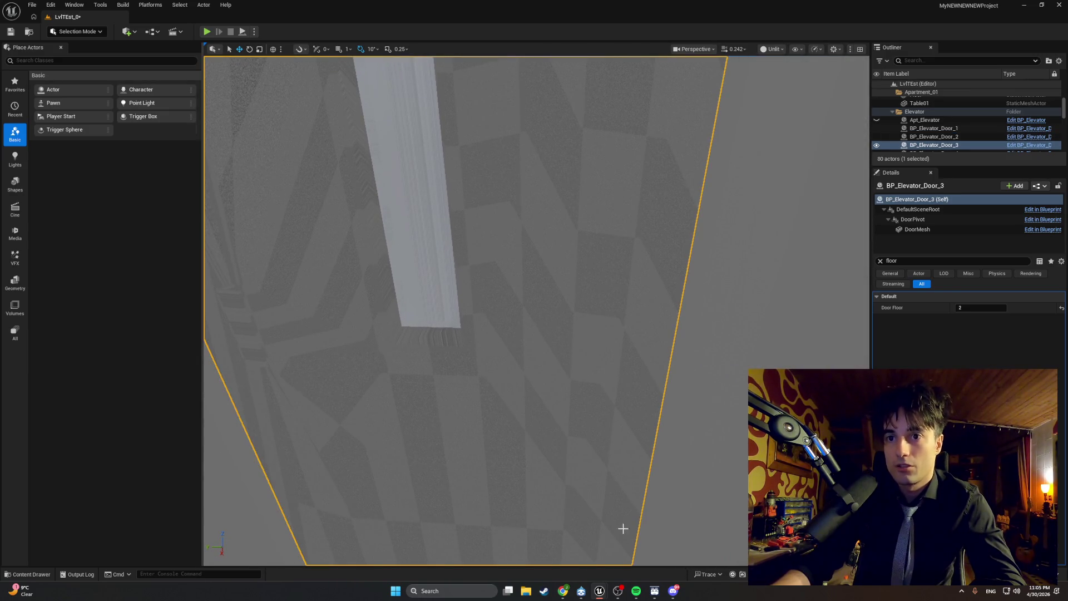
{"action": "scroll", "coordinate": [624, 532], "scroll_direction": "down", "scroll_amount": 5}
{"action": "scroll", "coordinate": [583, 464], "scroll_direction": "down", "scroll_amount": 1}
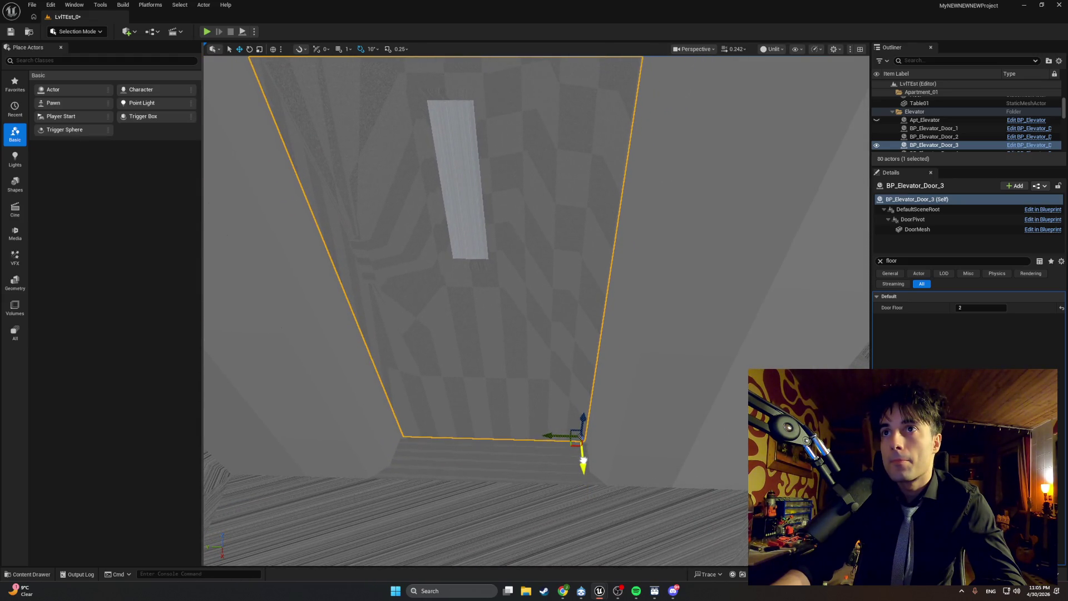
{"action": "scroll", "coordinate": [583, 461], "scroll_direction": "up", "scroll_amount": 10}
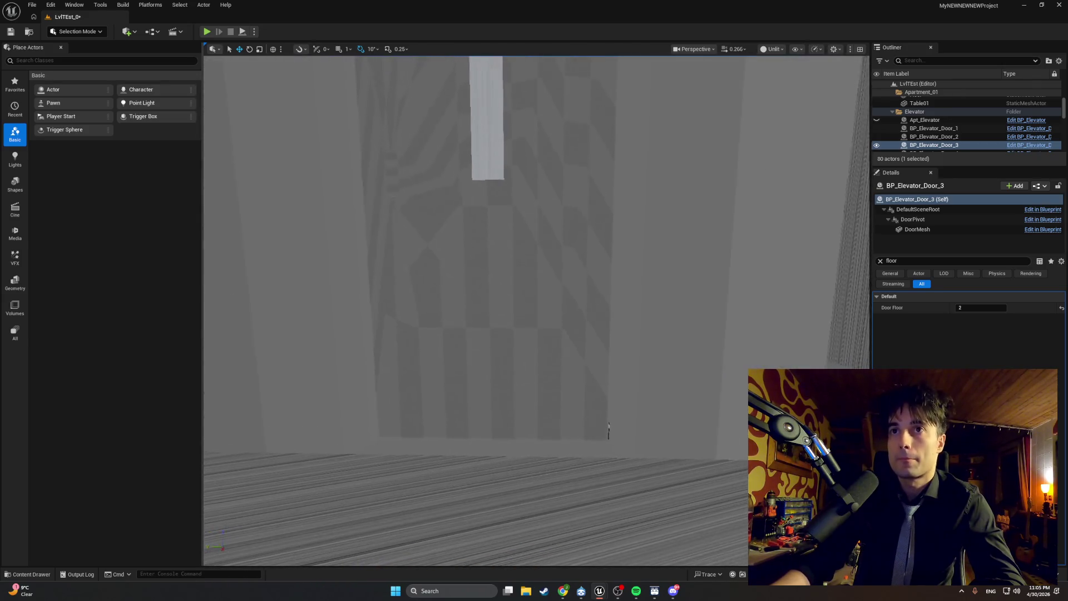
{"action": "left_click", "coordinate": [589, 434]}
{"action": "mouse_move", "coordinate": [588, 434]}
{"action": "left_mouse_down"}
{"action": "mouse_move", "coordinate": [599, 443]}
{"action": "mouse_move", "coordinate": [594, 430]}
{"action": "left_mouse_up"}
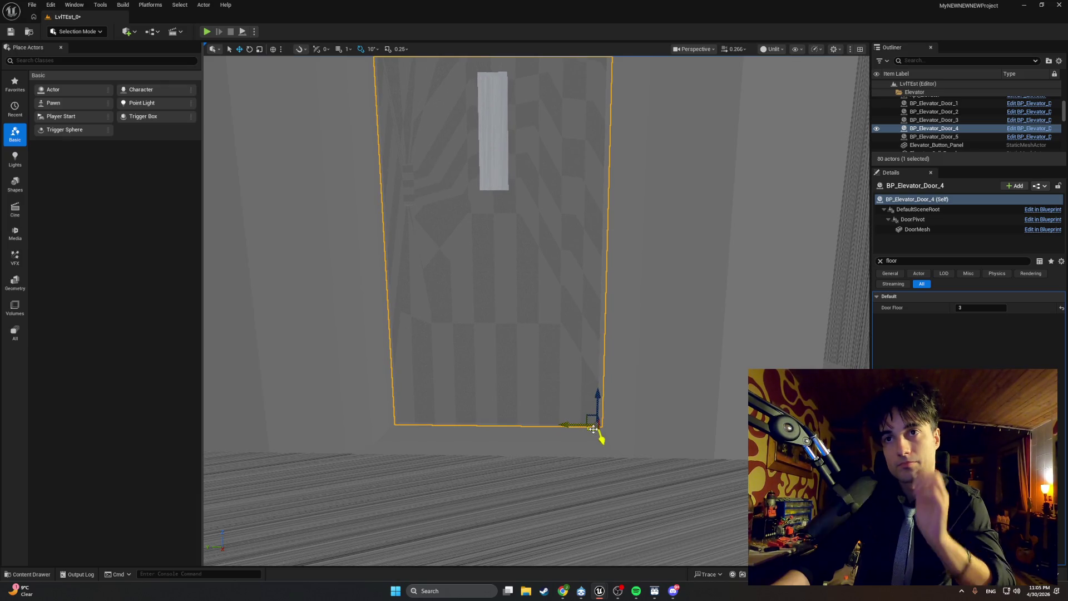
{"action": "key", "text": "ctrl+z"}
{"action": "left_click_drag", "start_coordinate": [605, 452], "coordinate": [600, 439]}
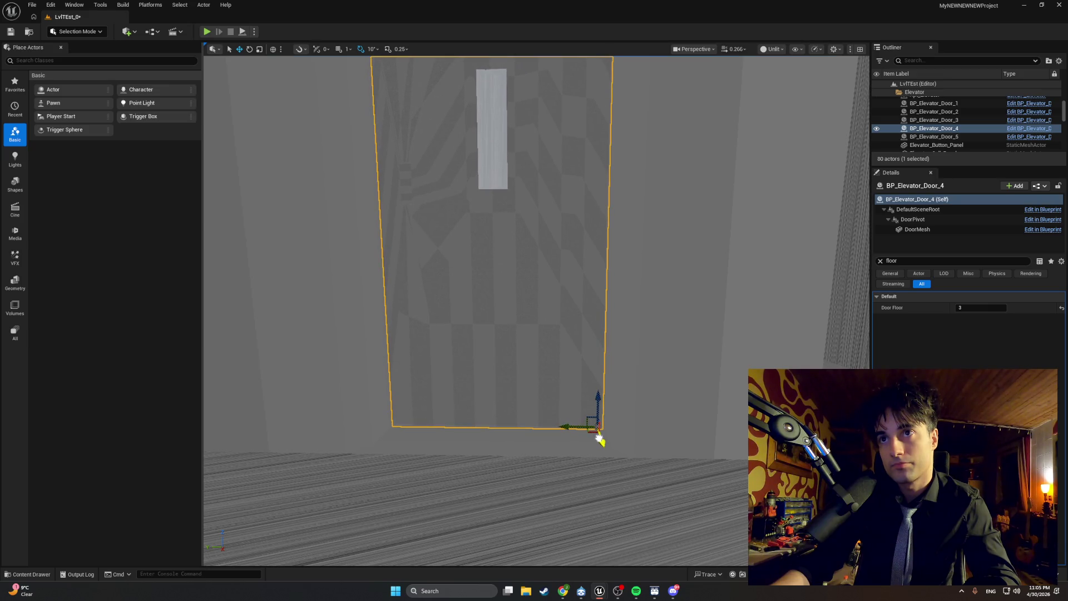
- Check the fifth elevator door's Door Floor value and launch a new play session
{"action": "mouse_move", "coordinate": [629, 358]}
{"action": "left_mouse_down"}
{"action": "mouse_move", "coordinate": [628, 334]}
{"action": "mouse_move", "coordinate": [629, 368]}
{"action": "mouse_move", "coordinate": [606, 318]}
{"action": "mouse_move", "coordinate": [628, 354]}
{"action": "left_mouse_up"}
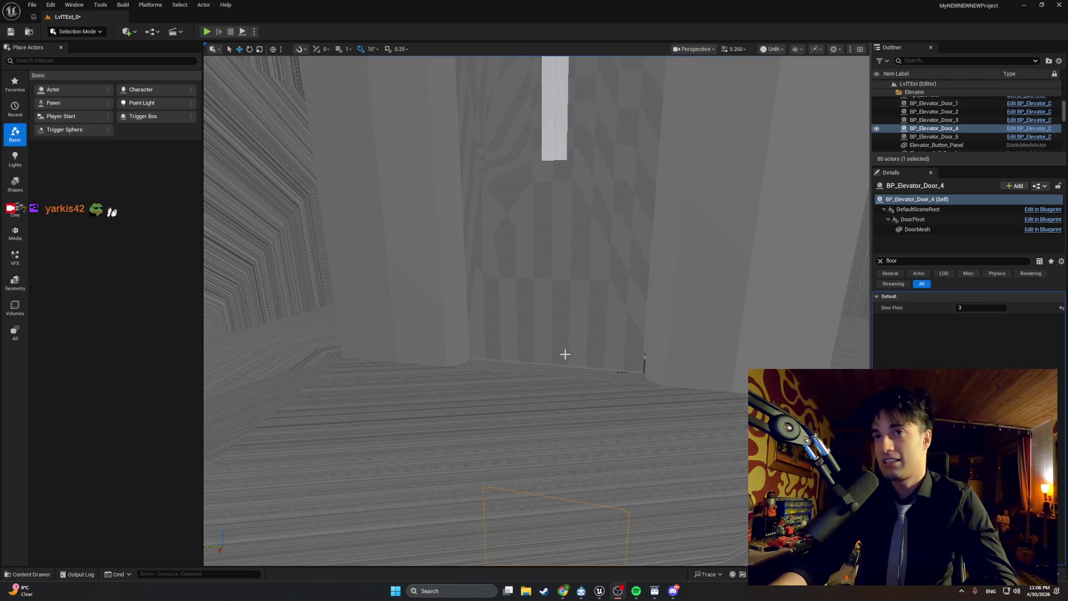
{"action": "mouse_move", "coordinate": [630, 378]}
{"action": "left_mouse_down"}
{"action": "mouse_move", "coordinate": [606, 401]}
{"action": "mouse_move", "coordinate": [625, 384]}
{"action": "mouse_move", "coordinate": [623, 401]}
{"action": "mouse_move", "coordinate": [618, 386]}
{"action": "mouse_move", "coordinate": [555, 412]}
{"action": "left_mouse_up"}
{"action": "left_click", "coordinate": [555, 413]}
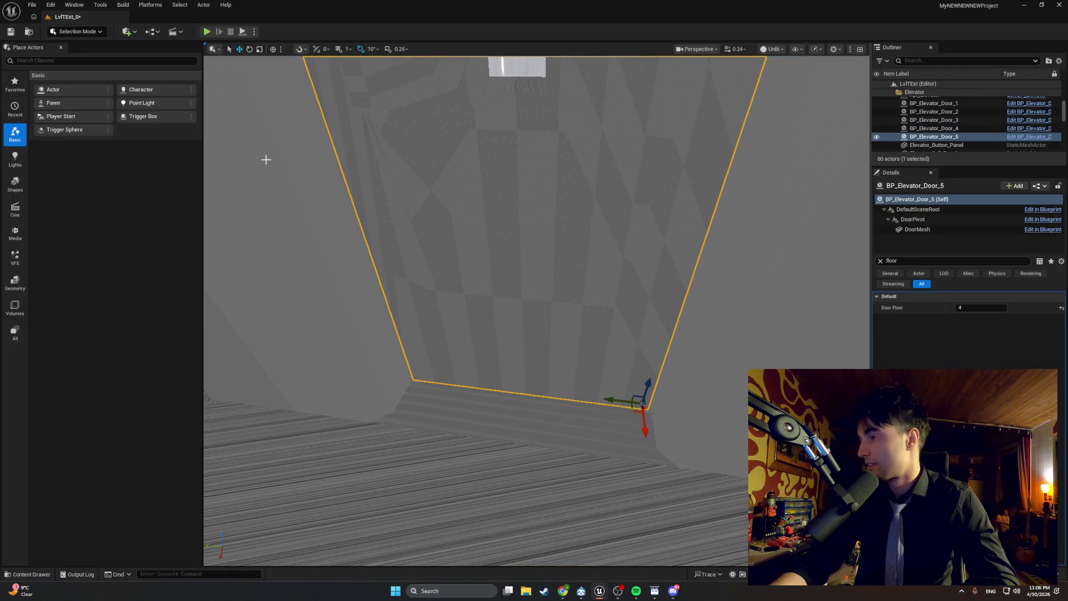
{"action": "left_click", "coordinate": [206, 31]}
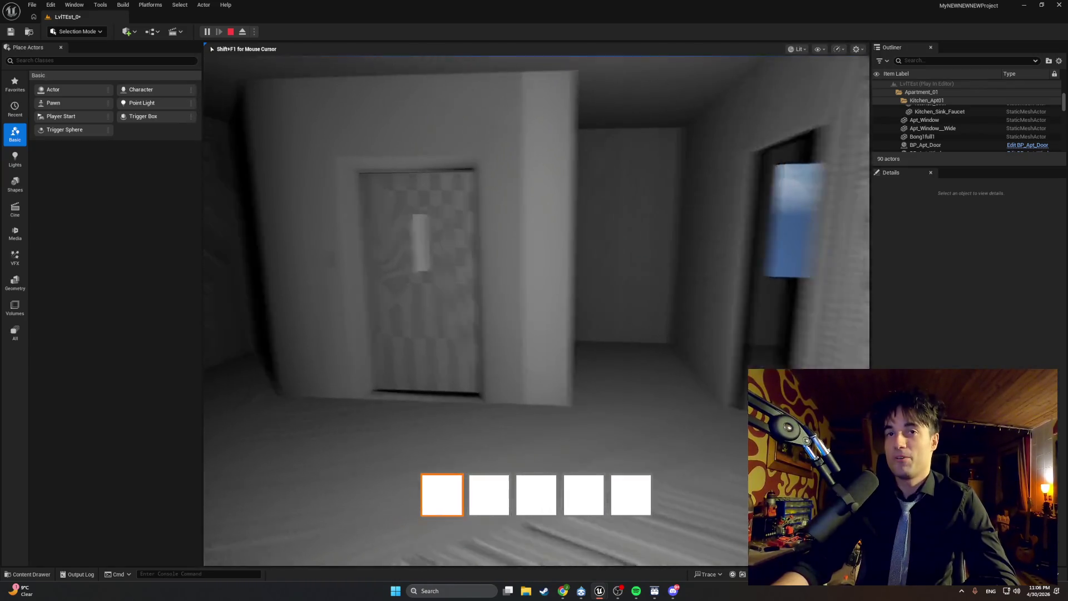
- Walk through the hallway door to the elevator and try its door, which stays locked
{"action": "key", "text": "w"}
{"action": "key", "text": "w"}
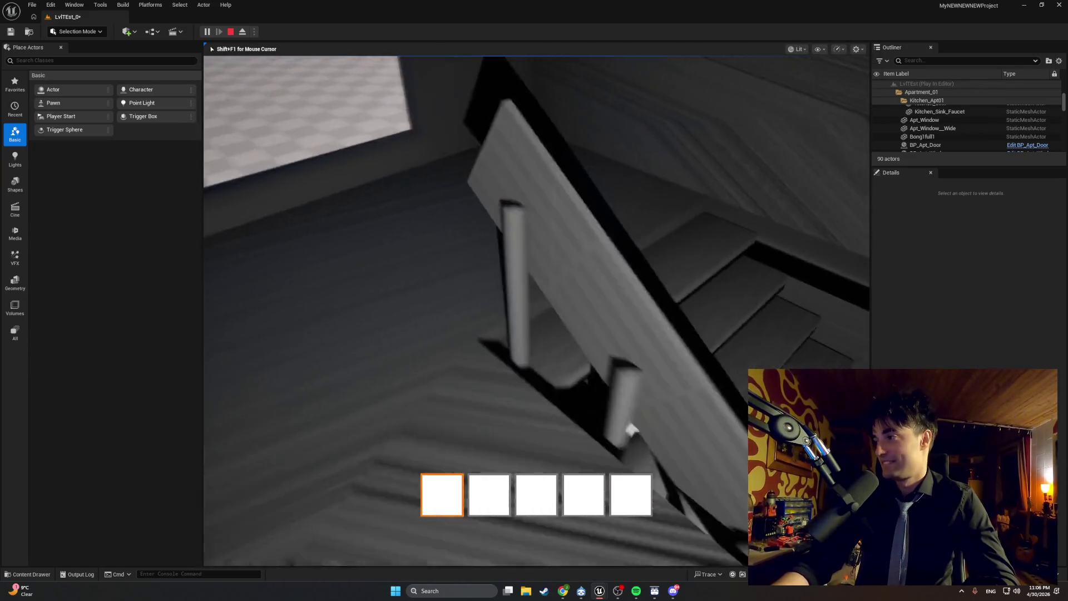
{"action": "key", "text": "w"}
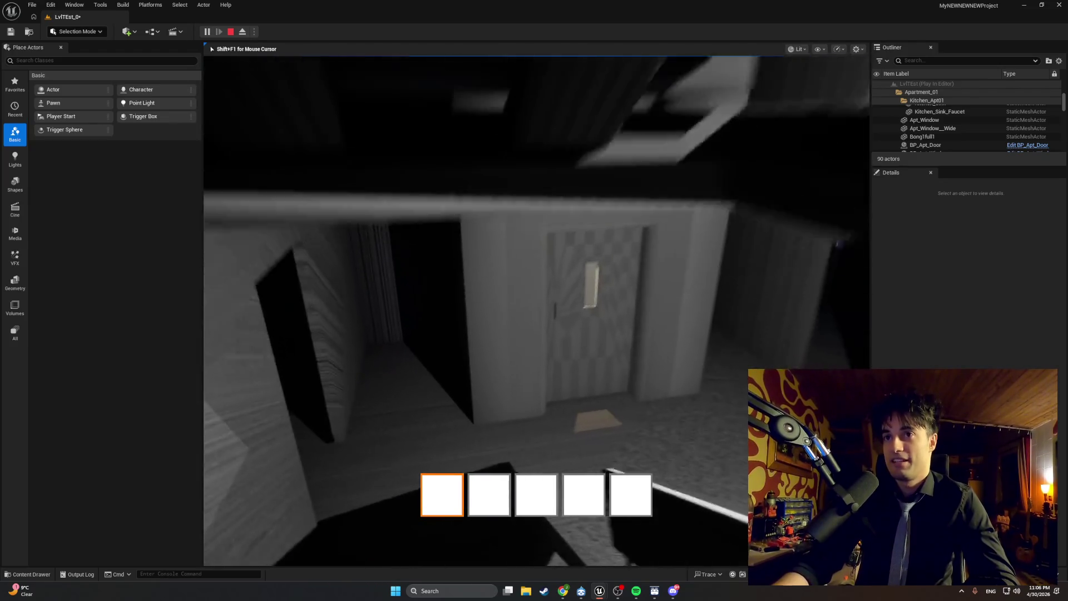
{"action": "key", "text": "e"}
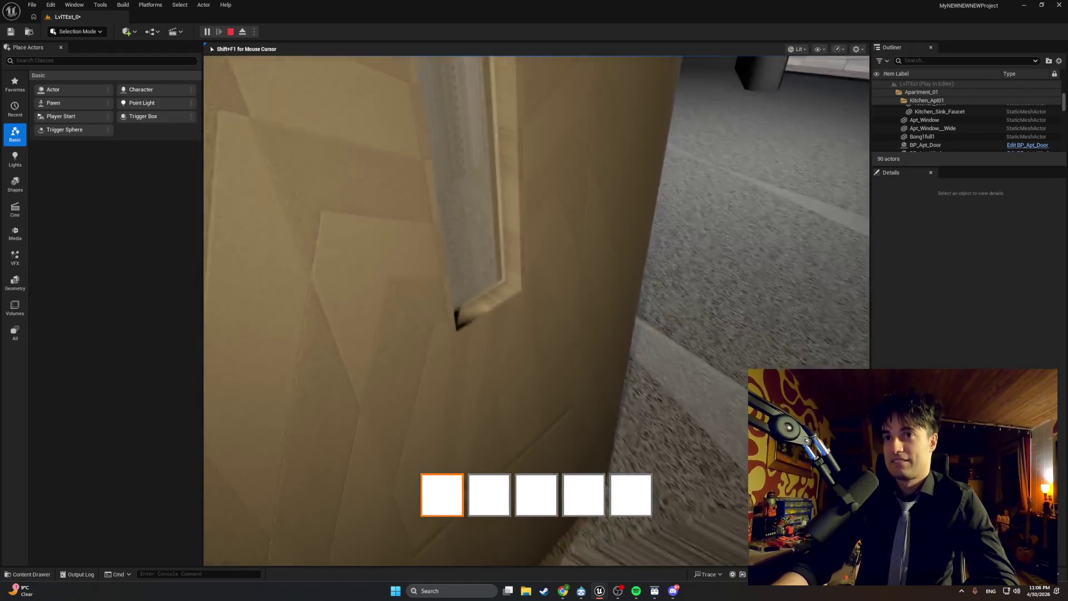
{"action": "key", "text": "w"}
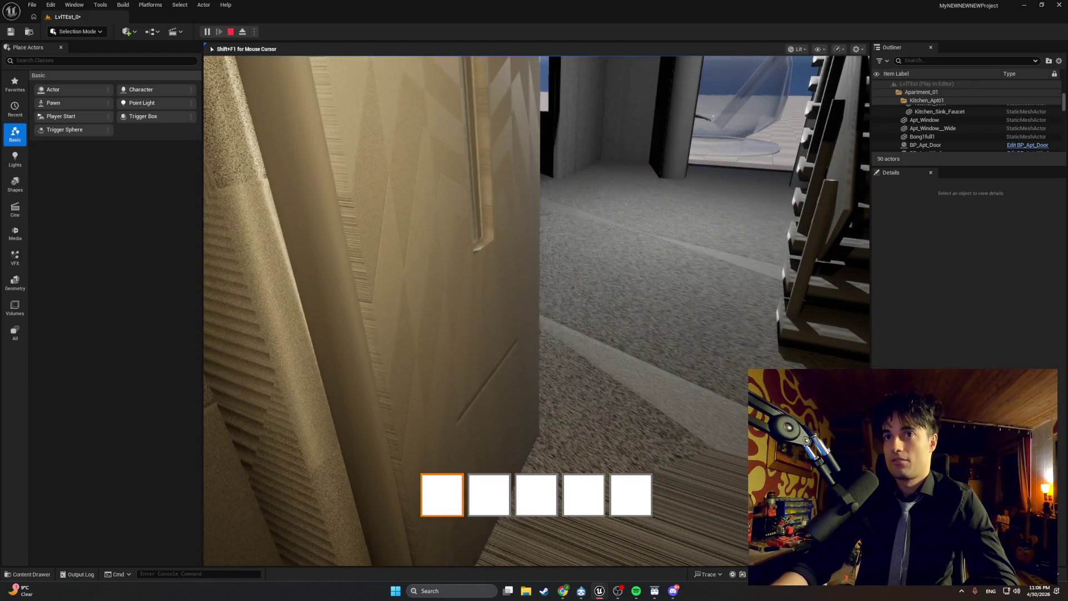
{"action": "key", "text": "w"}
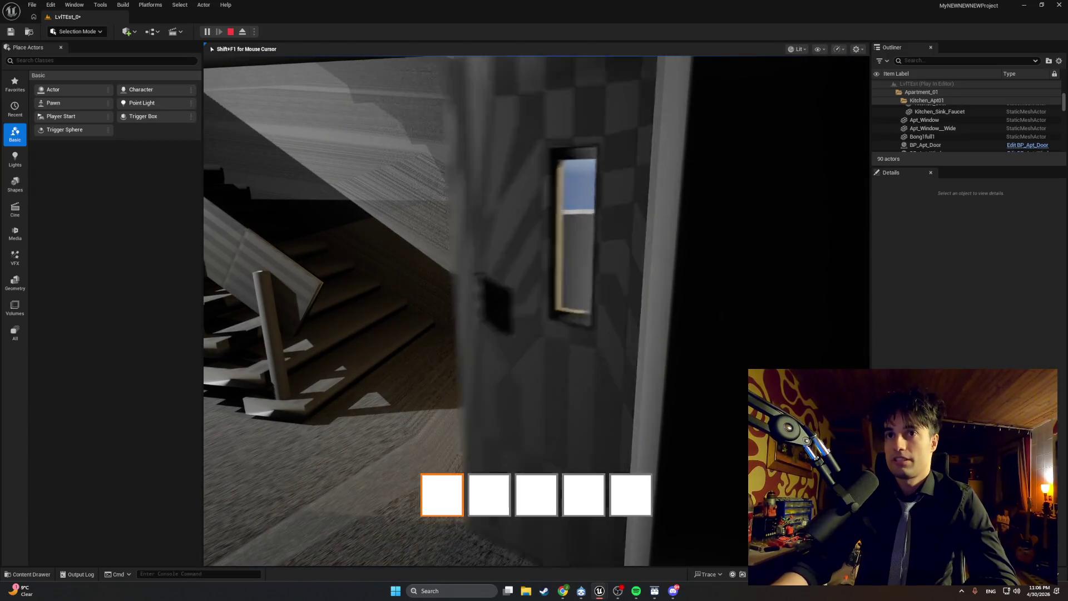
{"action": "key", "text": "w"}
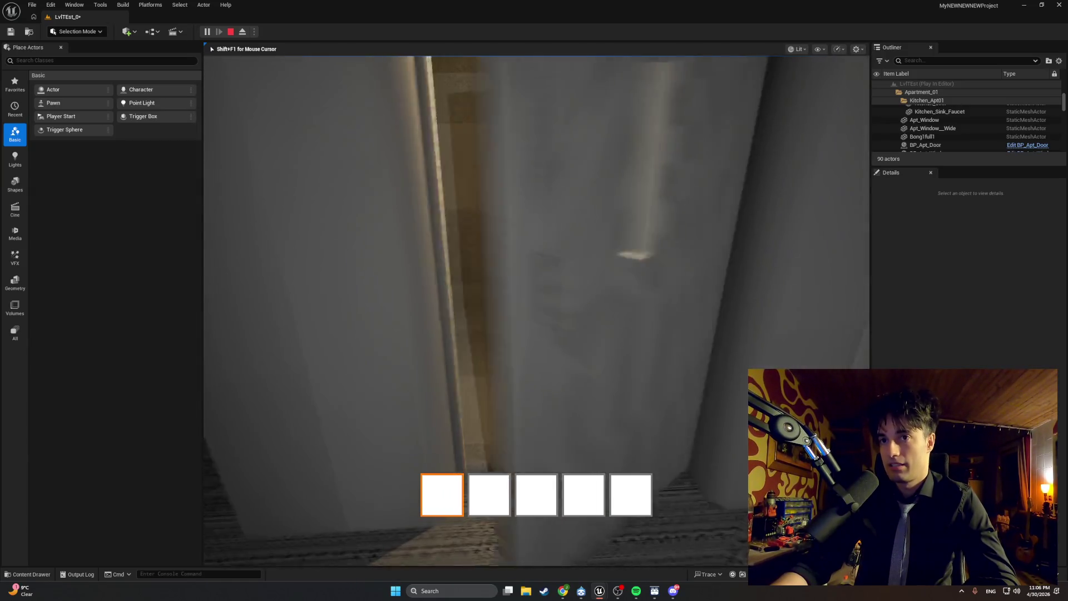
{"action": "key", "text": "w"}
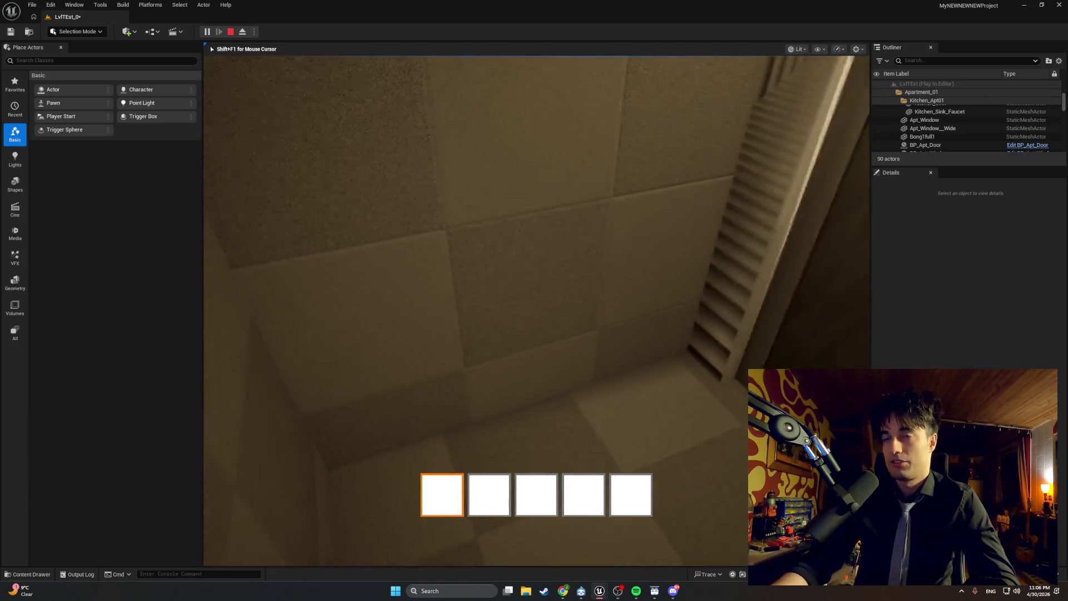
{"action": "key", "text": "w"}
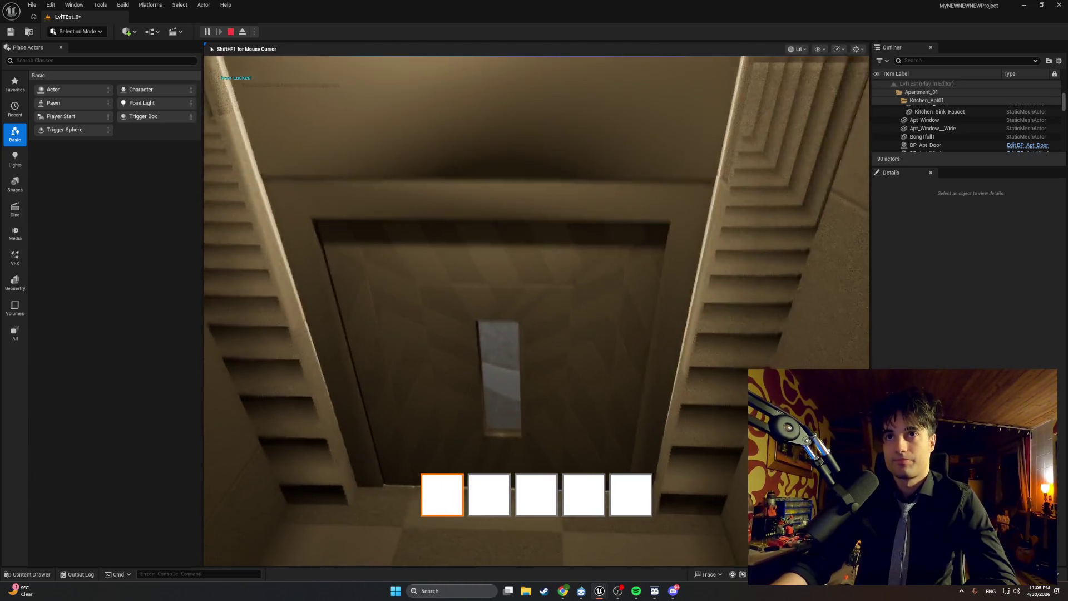
{"action": "key", "text": "e"}
{"action": "key", "text": "e"}
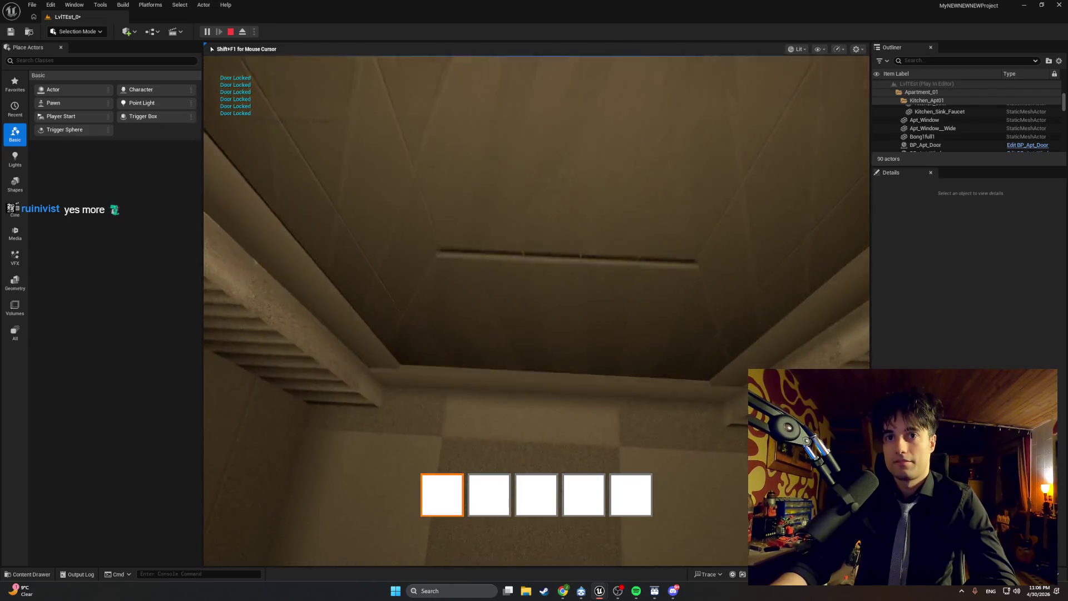
- Walk up to the checkered door and end the play session
{"action": "key", "text": "Escape"}
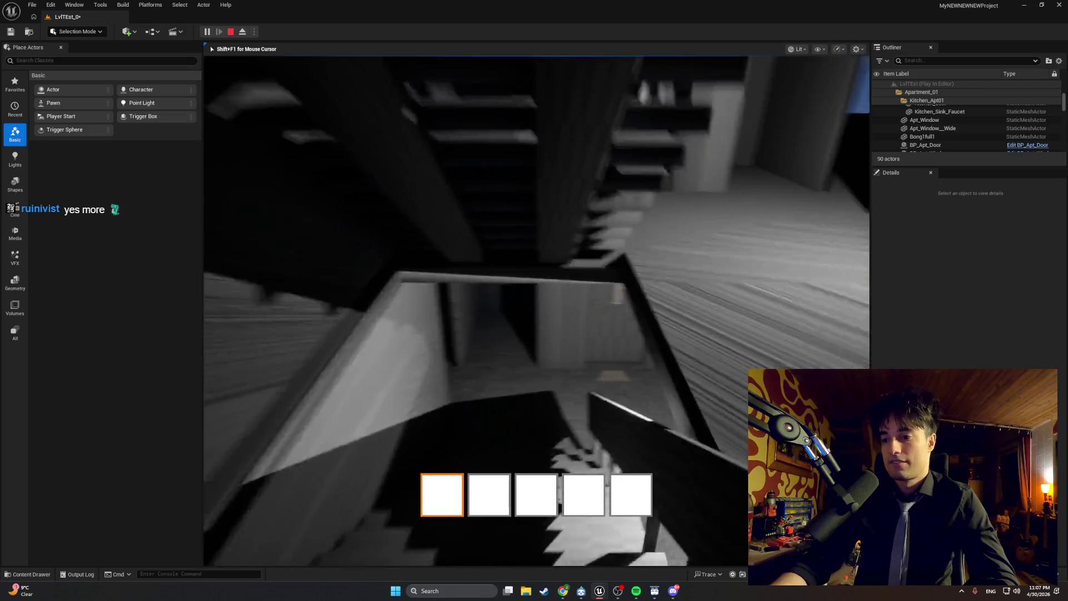
{"action": "key", "text": "w"}
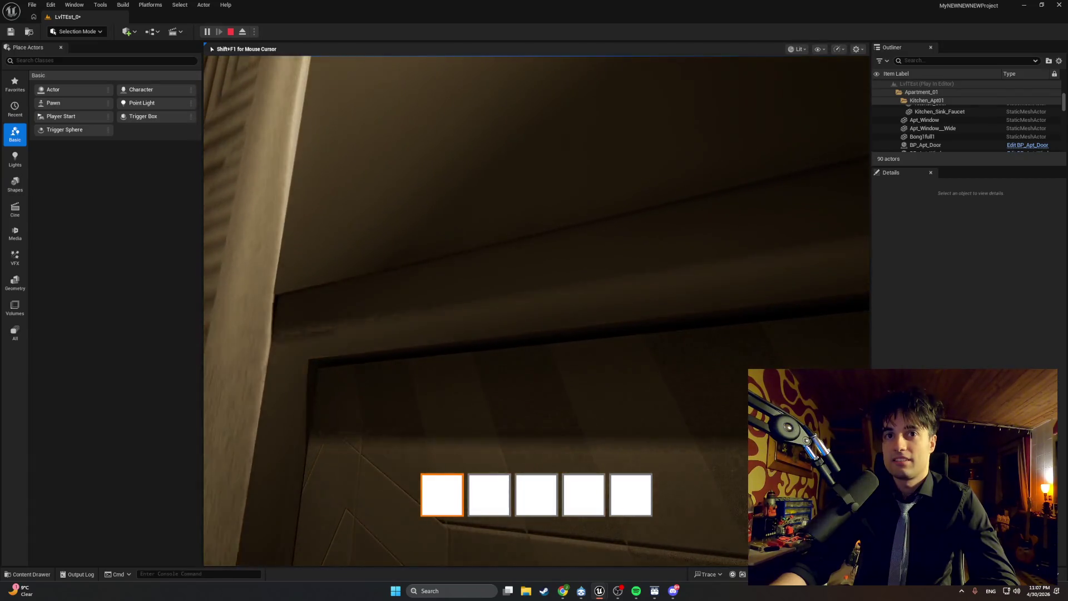
{"action": "key", "text": "Escape"}
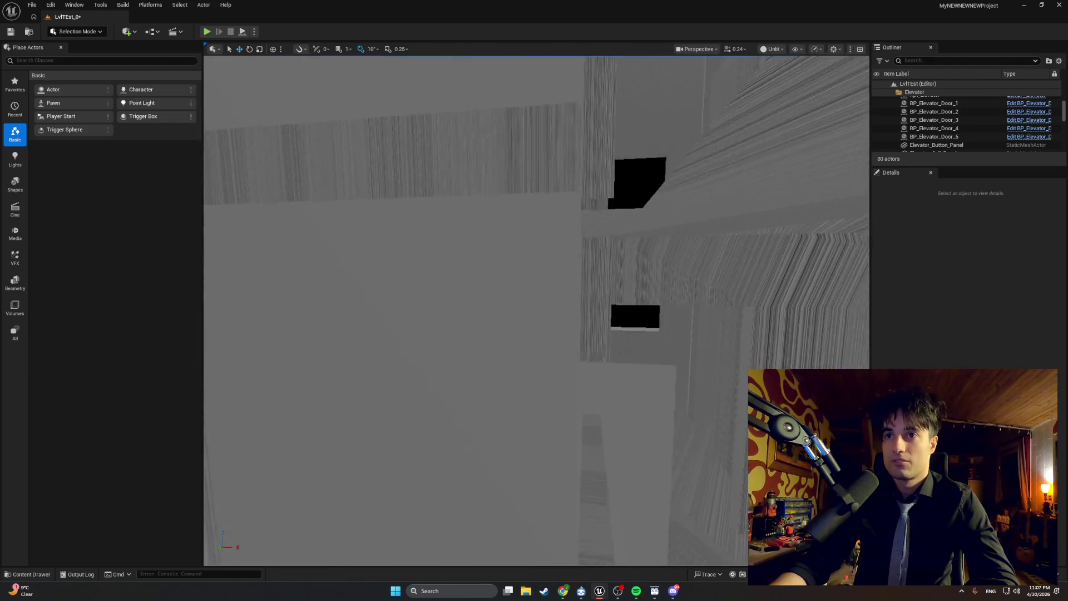
- Select BP_Elevator_Door_2 and confirm its Door Floor is 1
{"action": "key", "text": "a"}
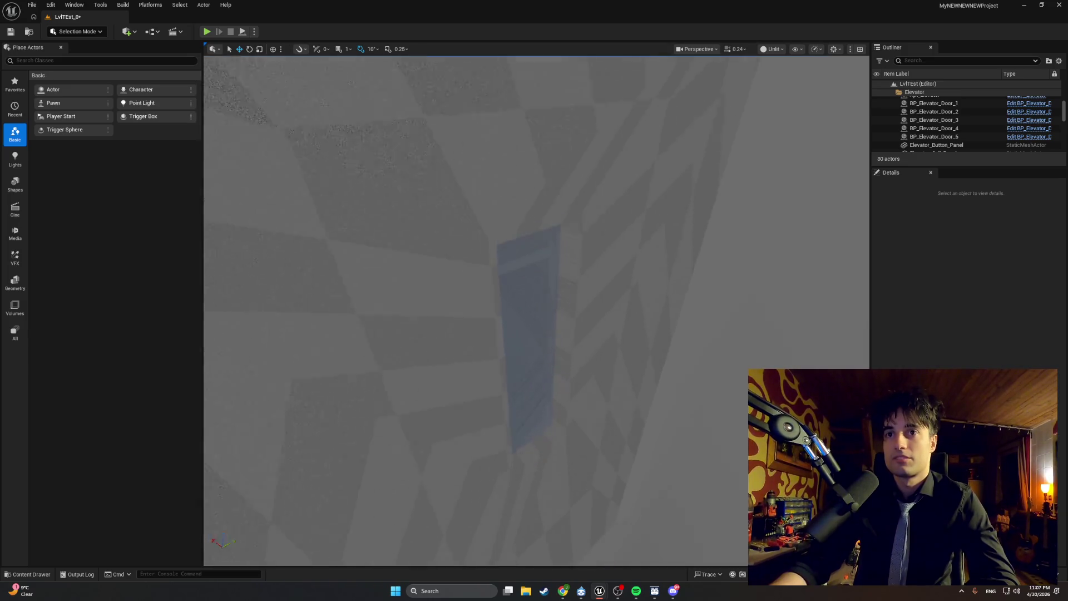
{"action": "key", "text": "w"}
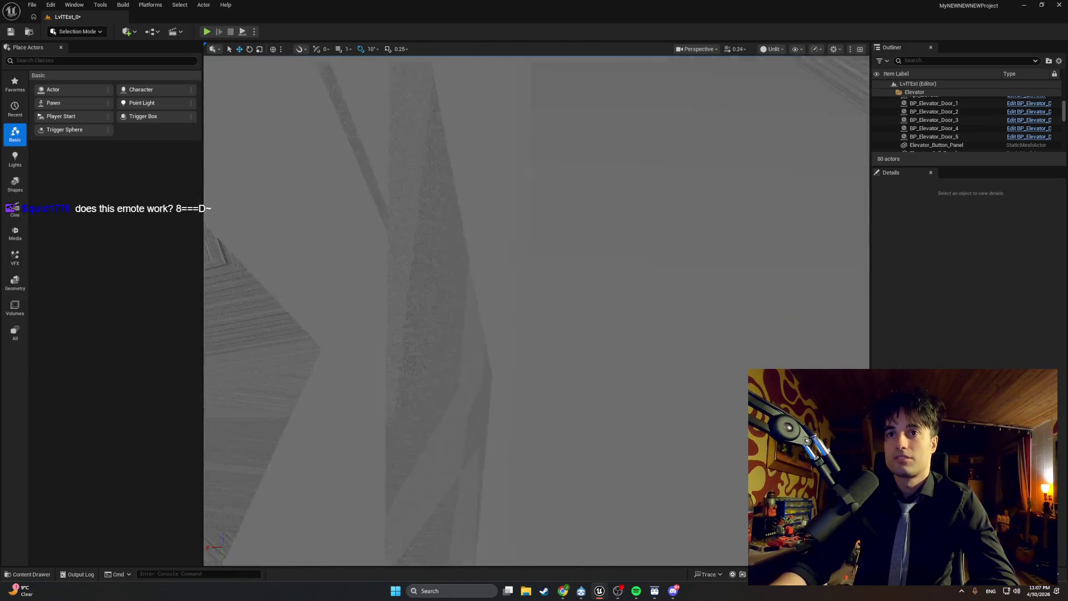
{"action": "key", "text": "w"}
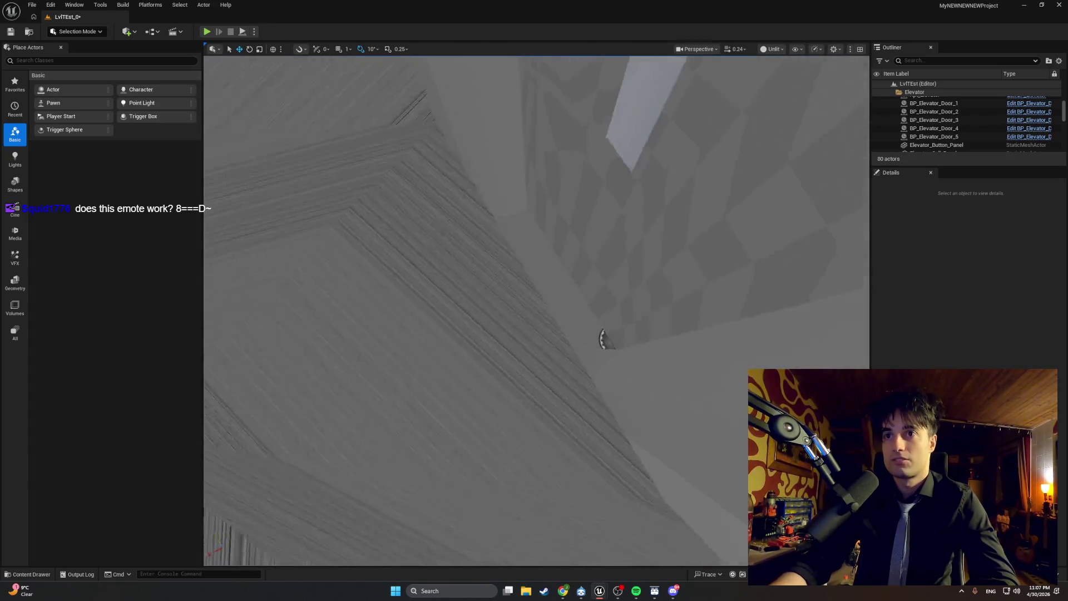
{"action": "left_click", "coordinate": [656, 313]}
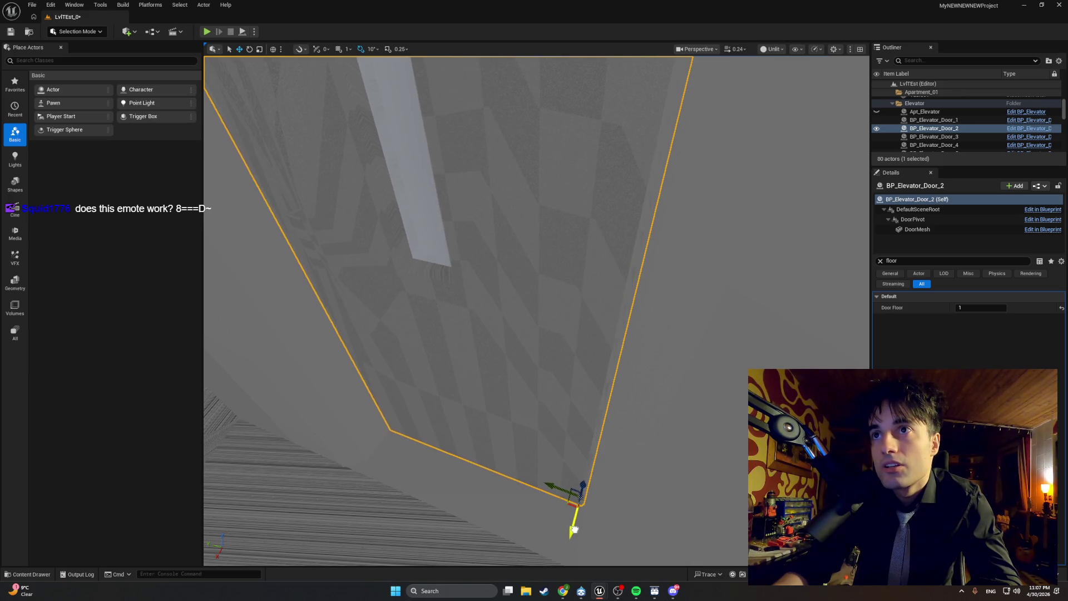
{"action": "left_click_drag", "start_coordinate": [556, 352], "coordinate": [556, 352]}
{"action": "key", "text": "s"}
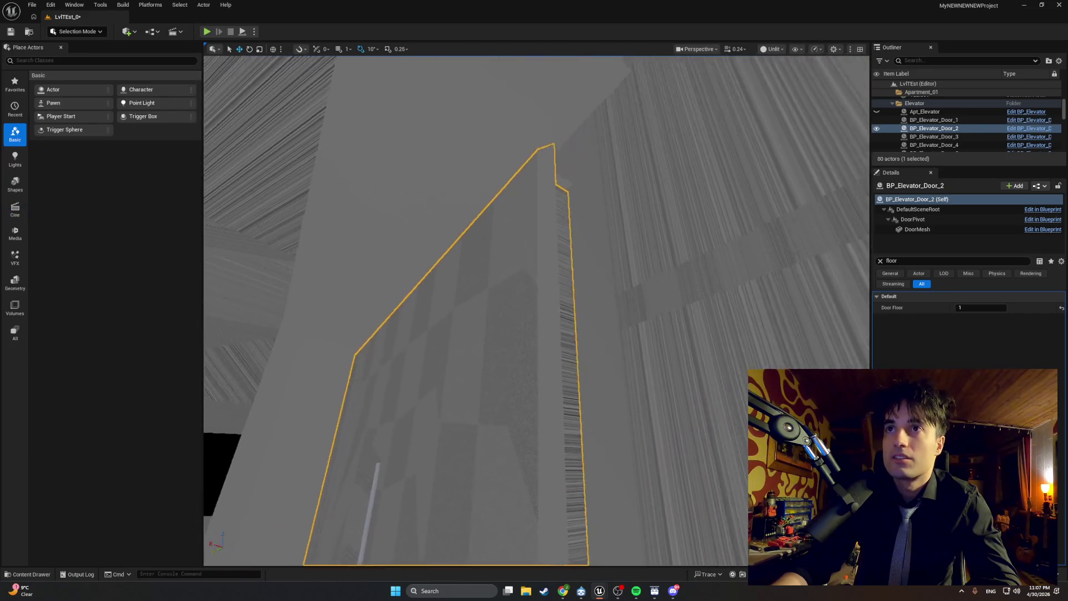
{"action": "key", "text": "s"}
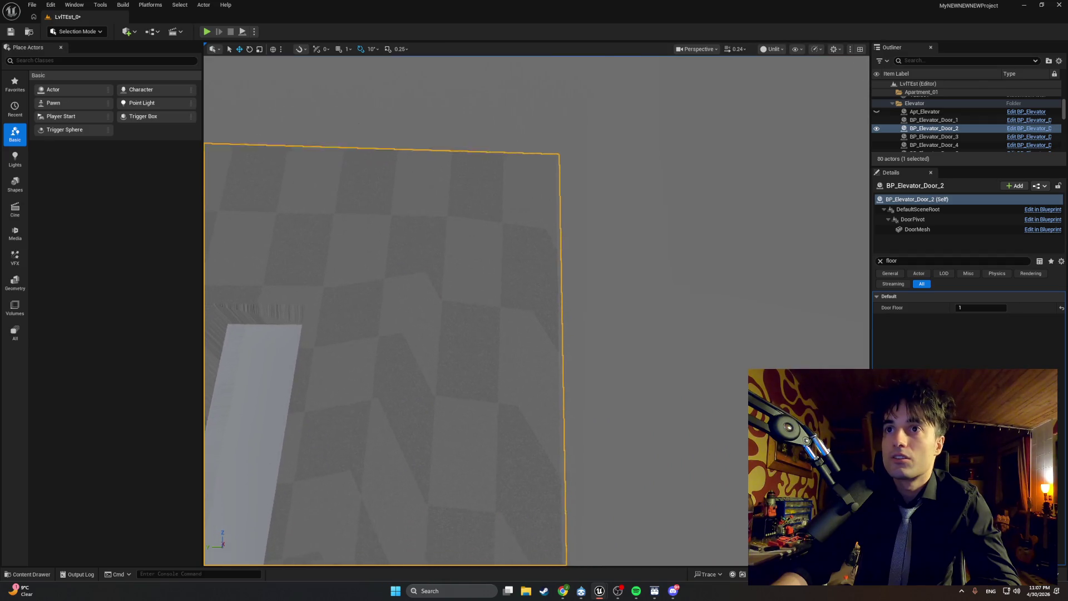
- Switch the viewport from Lit shading to Wireframe rendering
{"action": "left_click", "coordinate": [772, 49]}
{"action": "left_click", "coordinate": [784, 83]}
{"action": "key", "text": "s"}
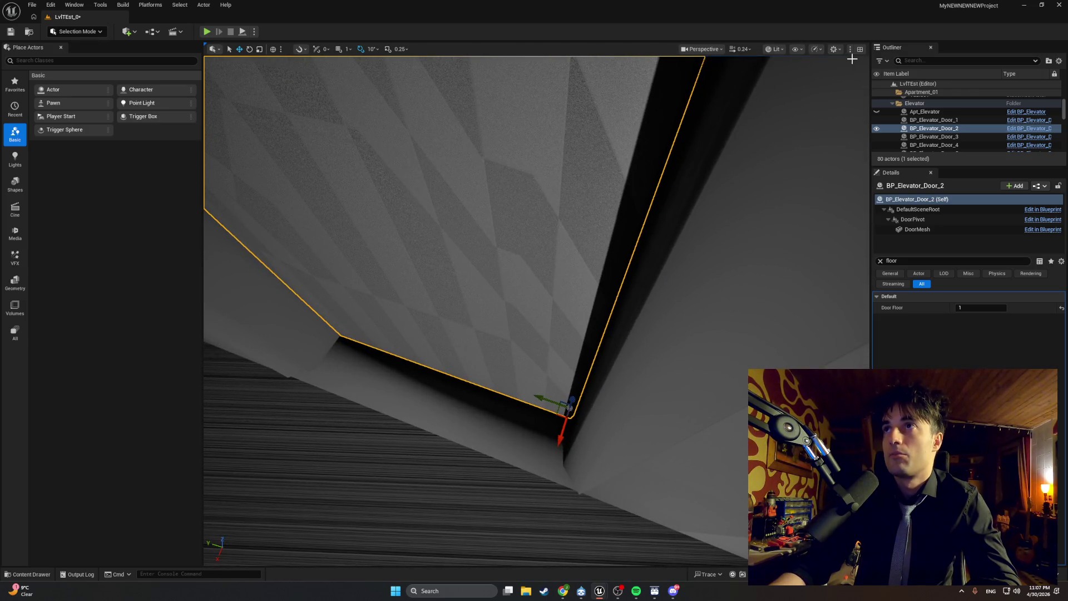
{"action": "left_click", "coordinate": [775, 49]}
{"action": "left_click", "coordinate": [790, 99]}
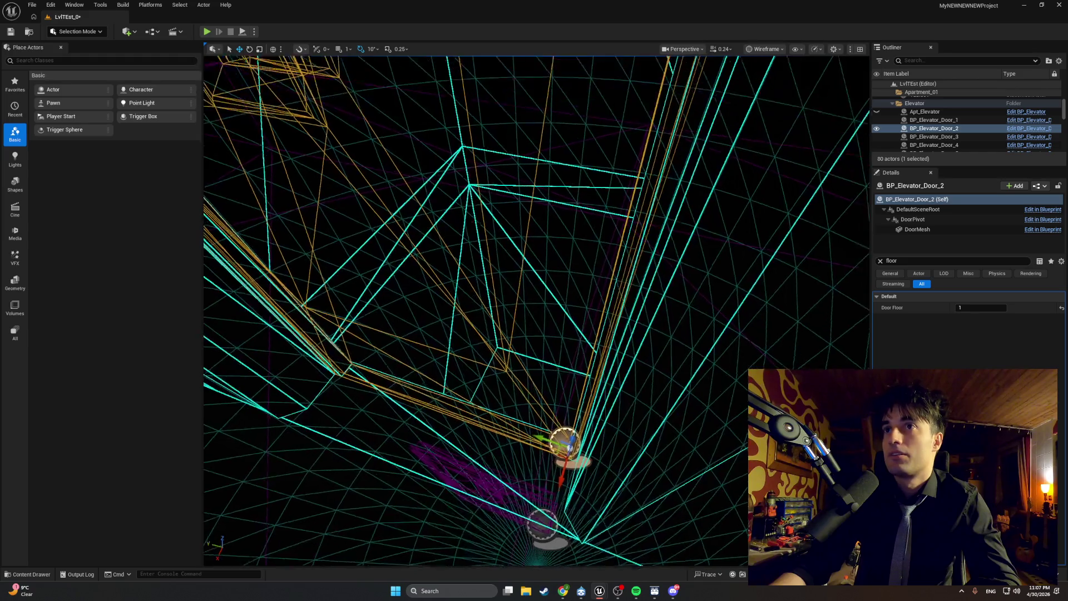
{"action": "key", "text": "s"}
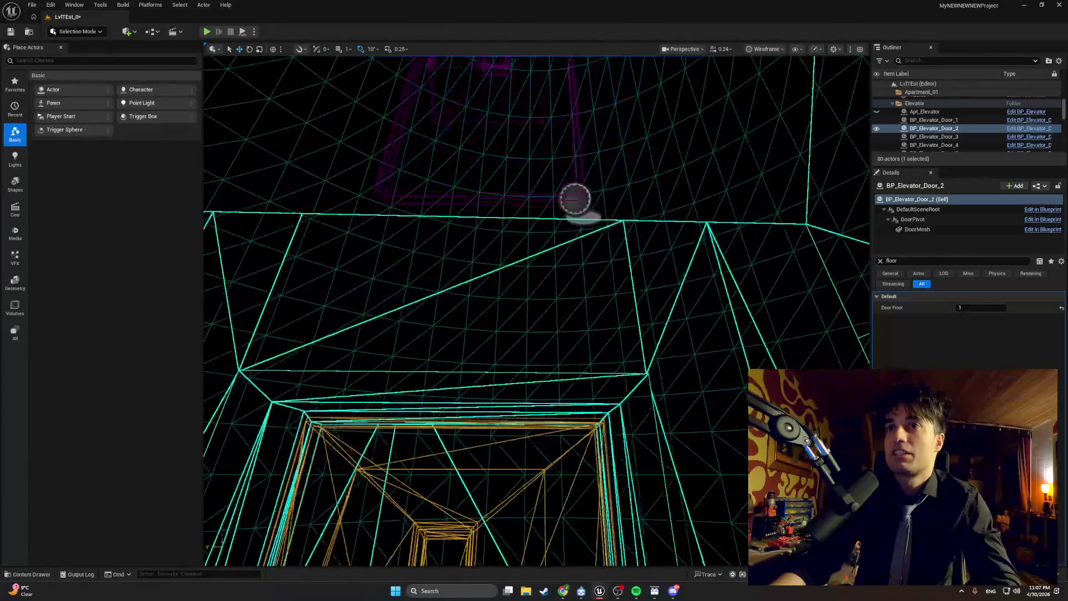
{"action": "key", "text": "f"}
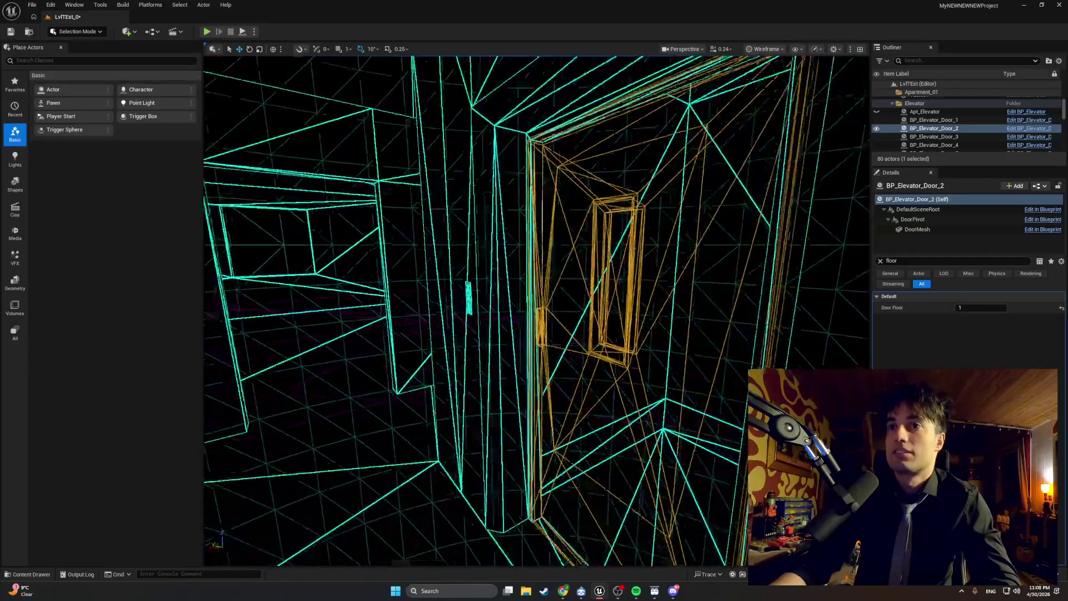
{"action": "mouse_move", "coordinate": [534, 312]}
{"action": "left_mouse_down", "text": "alt"}
{"action": "mouse_move", "coordinate": [590, 267]}
{"action": "mouse_move", "coordinate": [601, 290]}
{"action": "mouse_move", "coordinate": [589, 300]}
{"action": "mouse_move", "coordinate": [473, 256]}
{"action": "left_mouse_up", "text": "alt"}
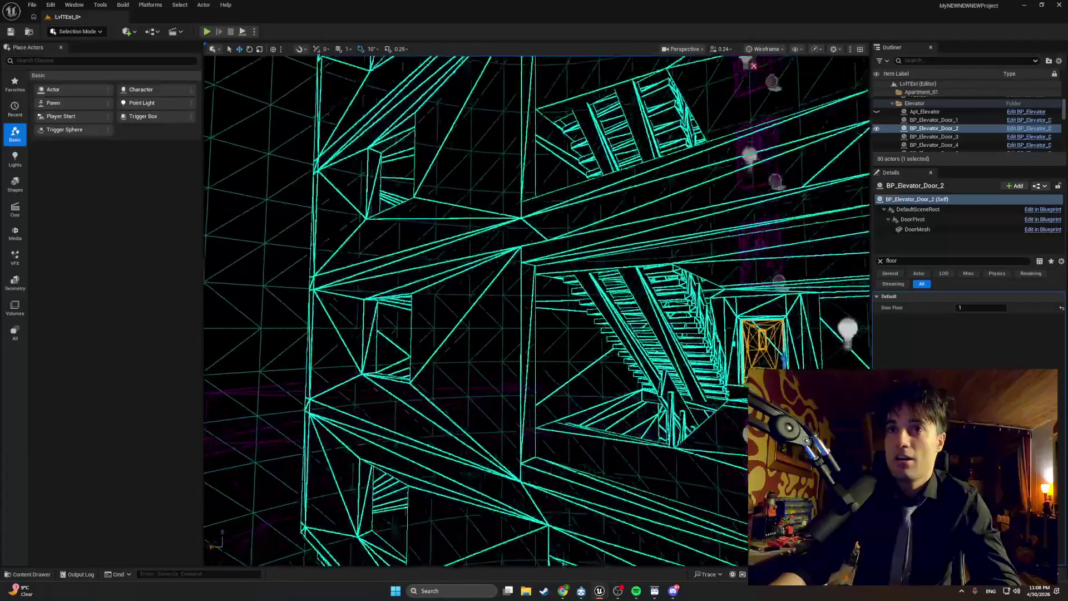
{"action": "left_click_drag", "start_coordinate": [473, 256], "coordinate": [418, 217], "text": "alt"}
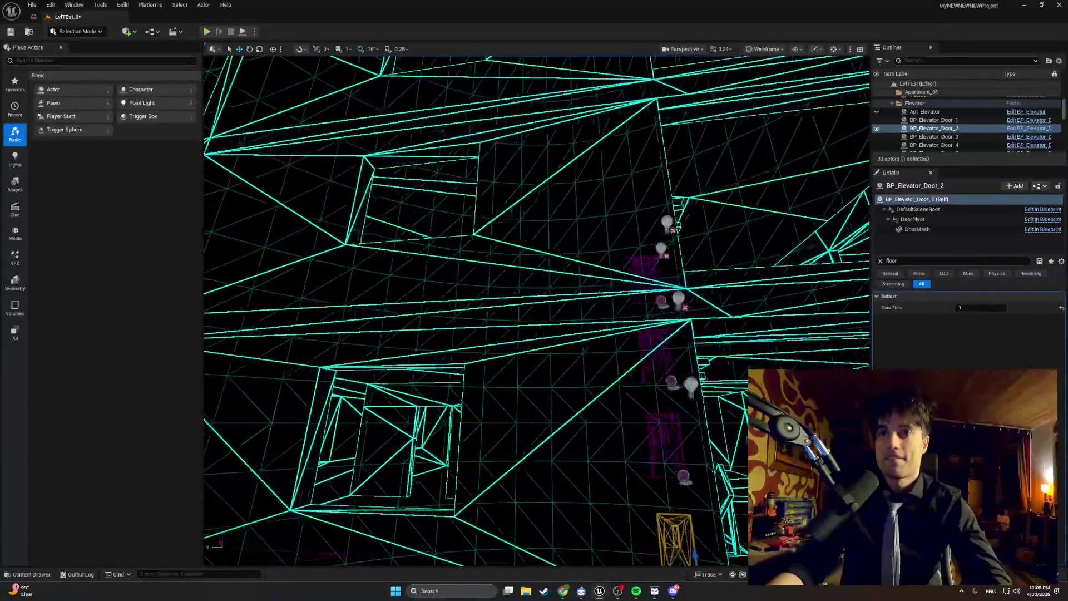
{"action": "left_click_drag", "start_coordinate": [417, 217], "coordinate": [415, 214]}
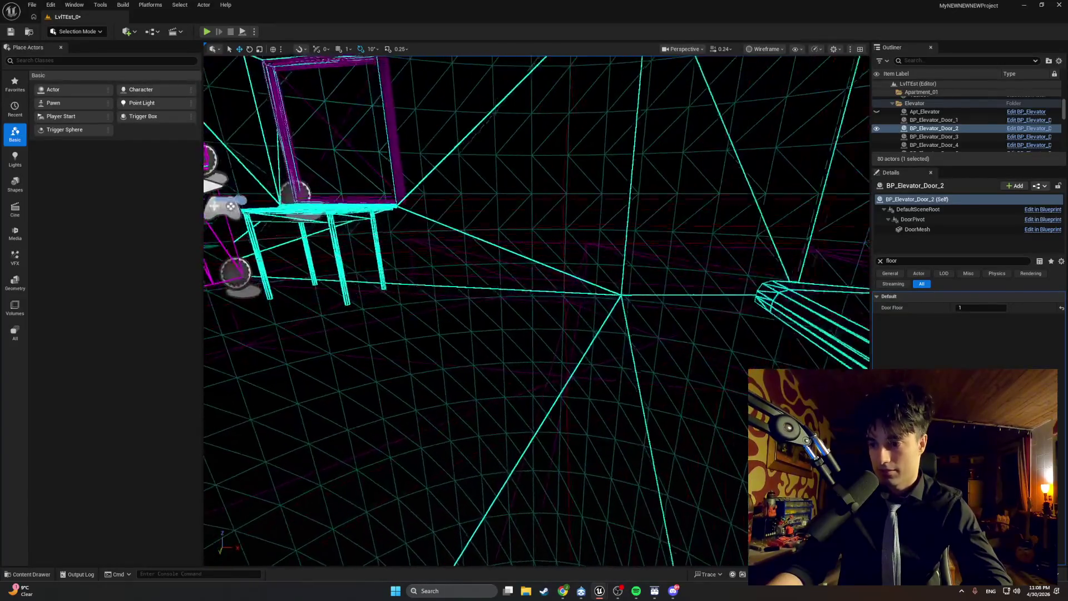
{"action": "key", "text": "s"}
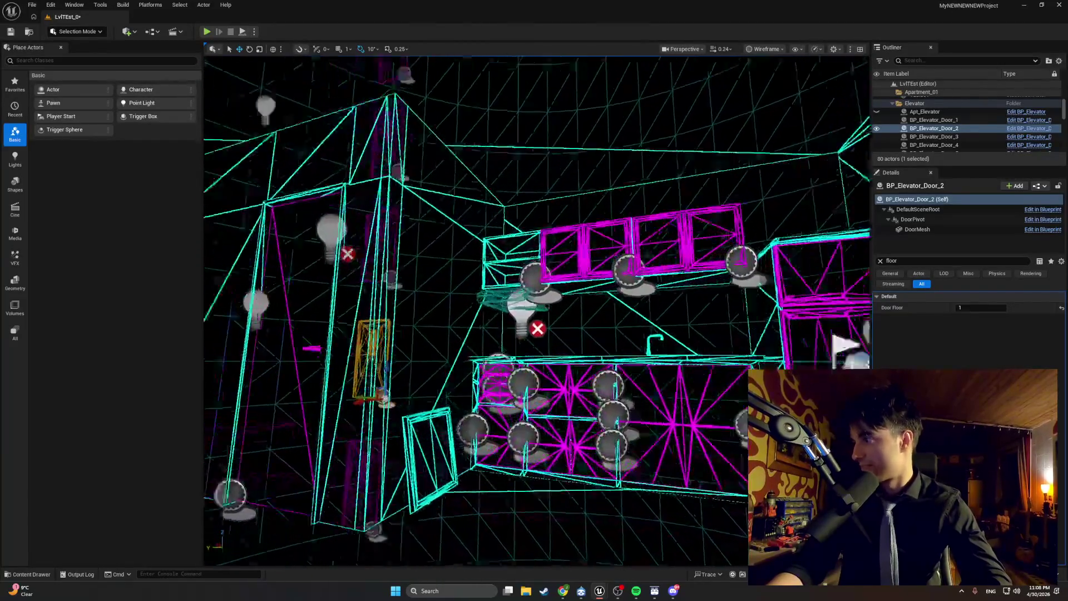
{"action": "key", "text": "w"}
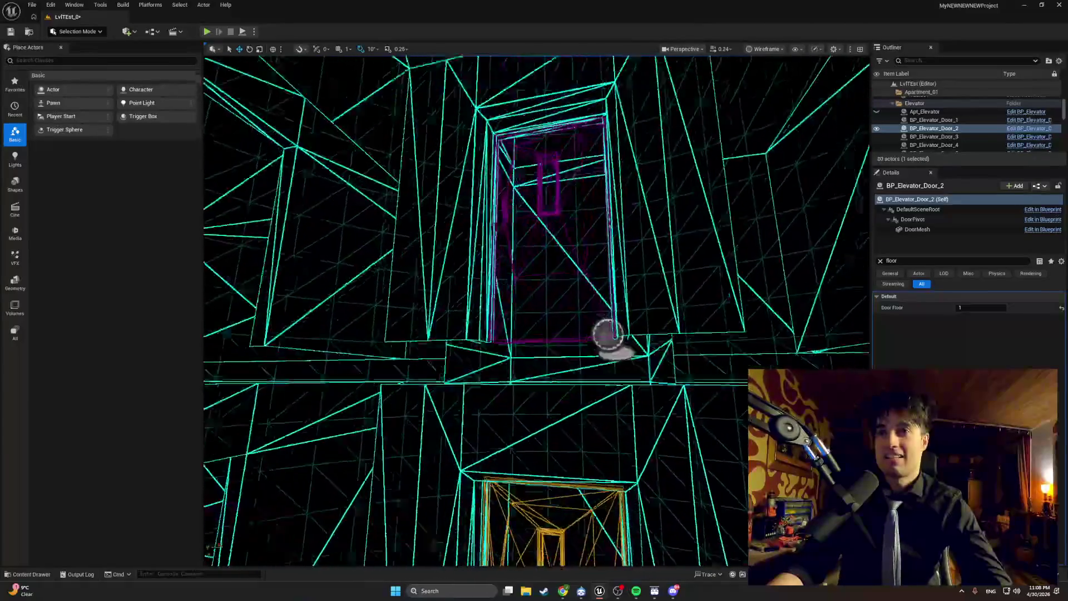
{"action": "key", "text": "w"}
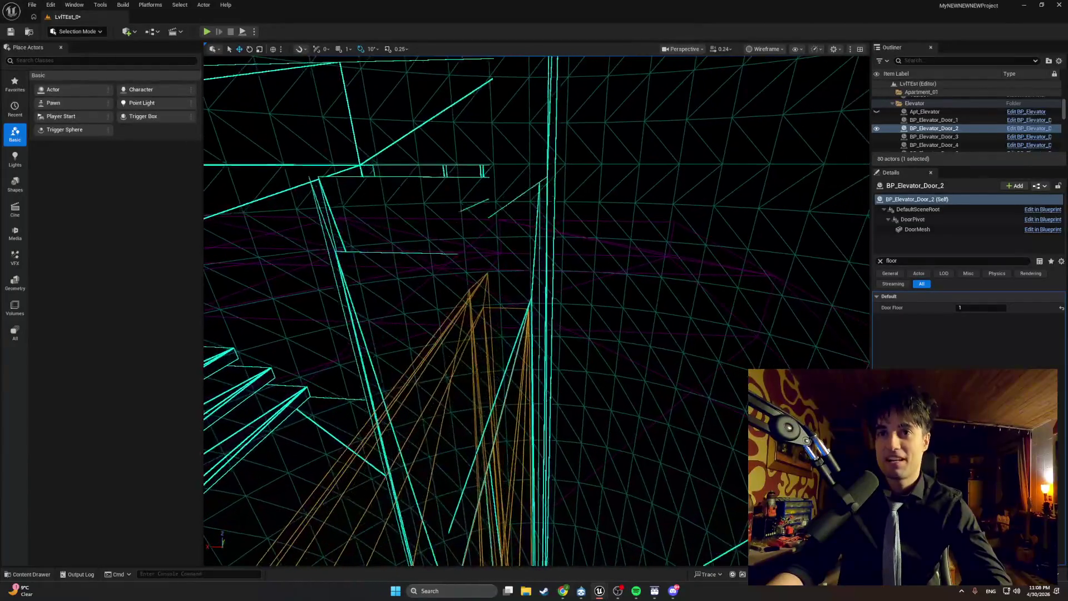
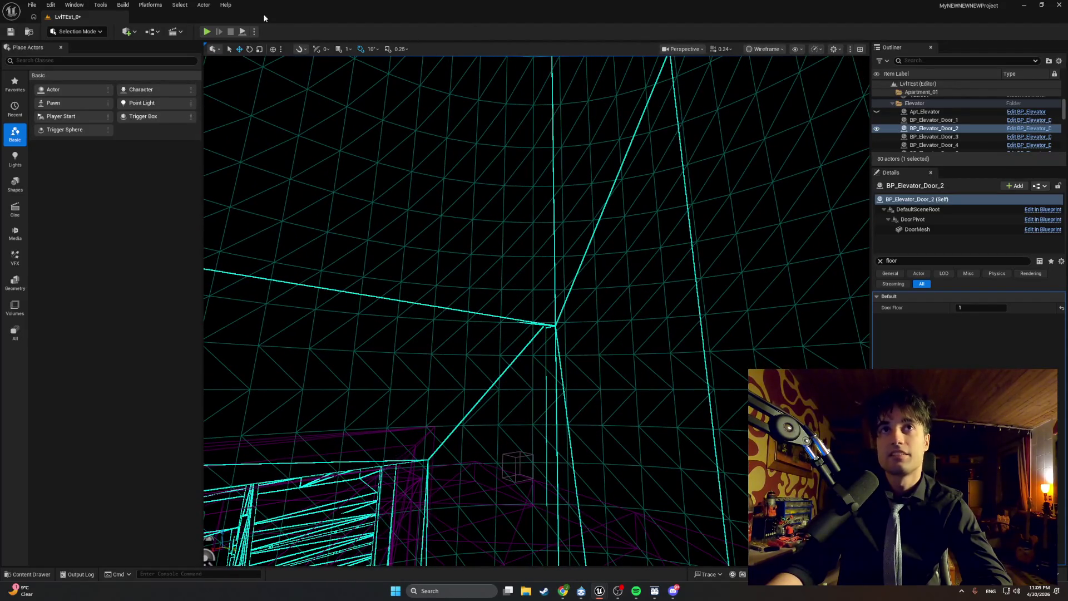
- Playtest the level, walking down the stairwell to the lit elevator door, then stop
{"action": "left_click", "coordinate": [207, 32]}
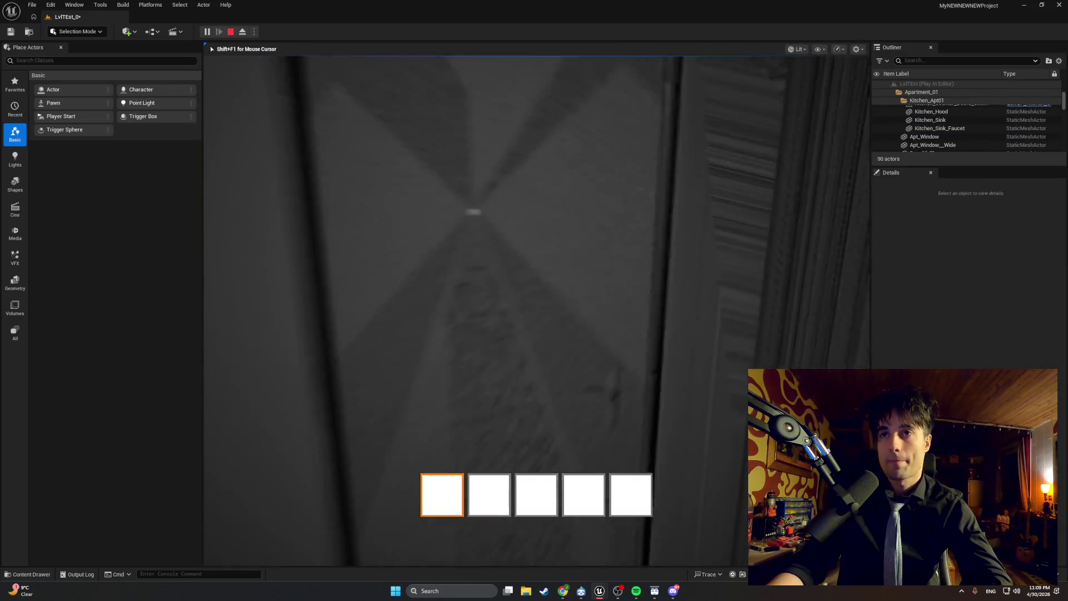
{"action": "key", "text": "w"}
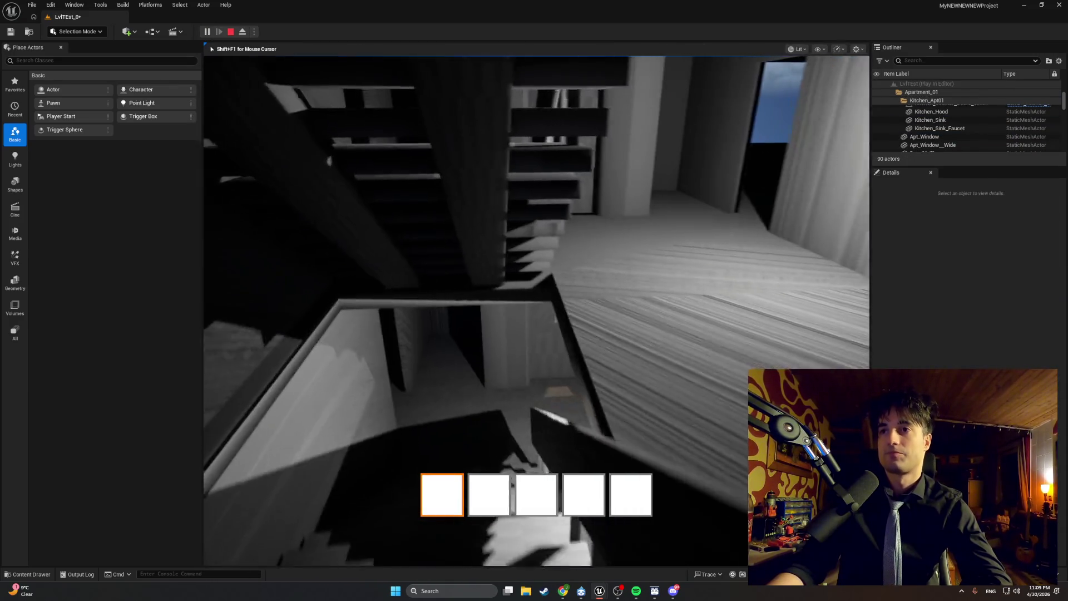
{"action": "key", "text": "w"}
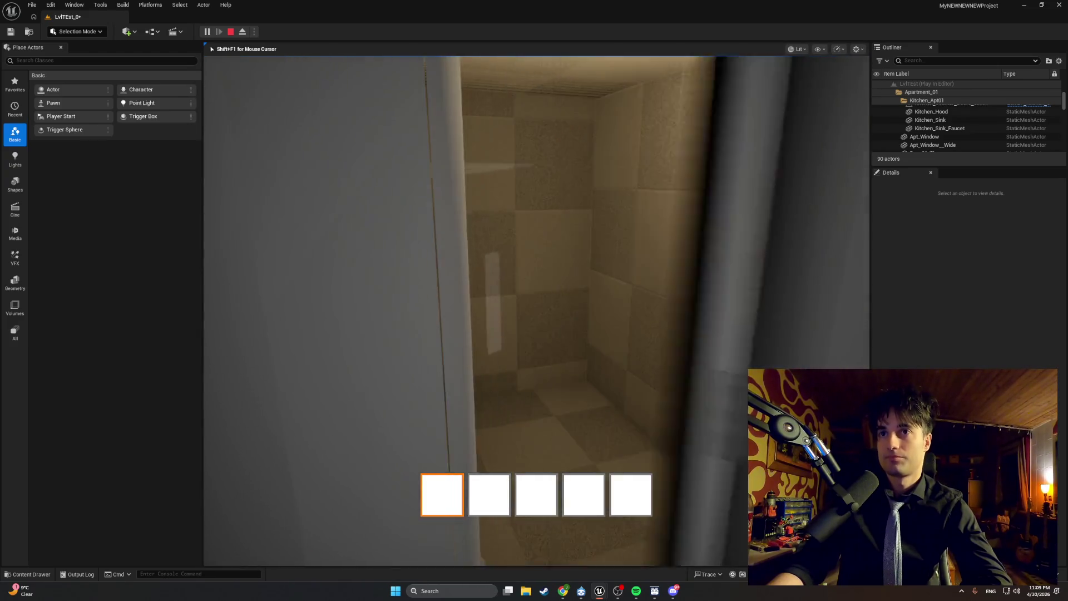
{"action": "key", "text": "w"}
{"action": "key", "text": "s"}
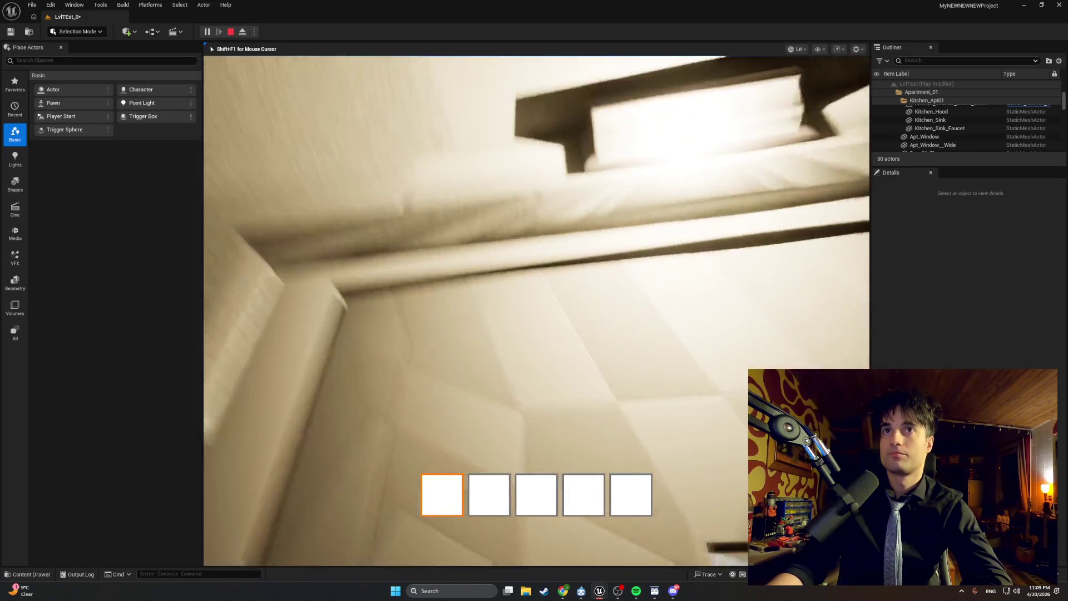
{"action": "key", "text": "s"}
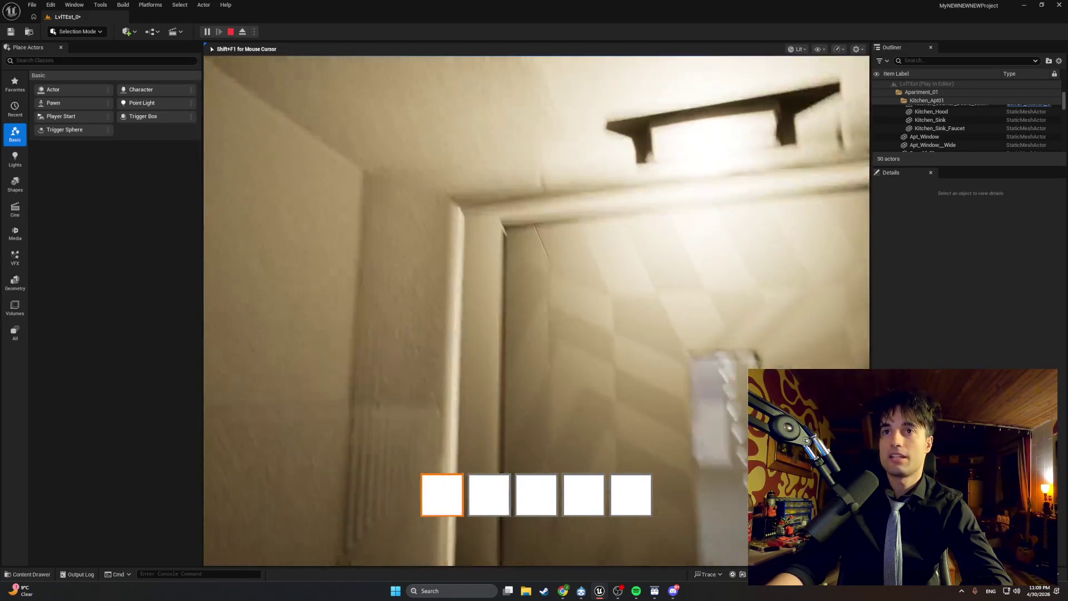
{"action": "key", "text": "a"}
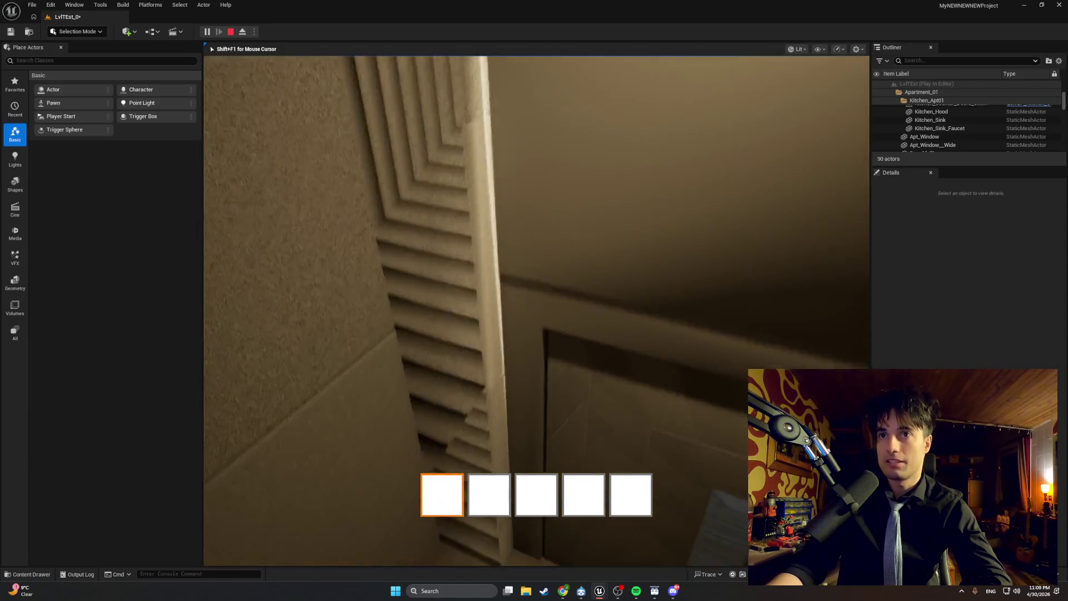
{"action": "key", "text": "Escape"}
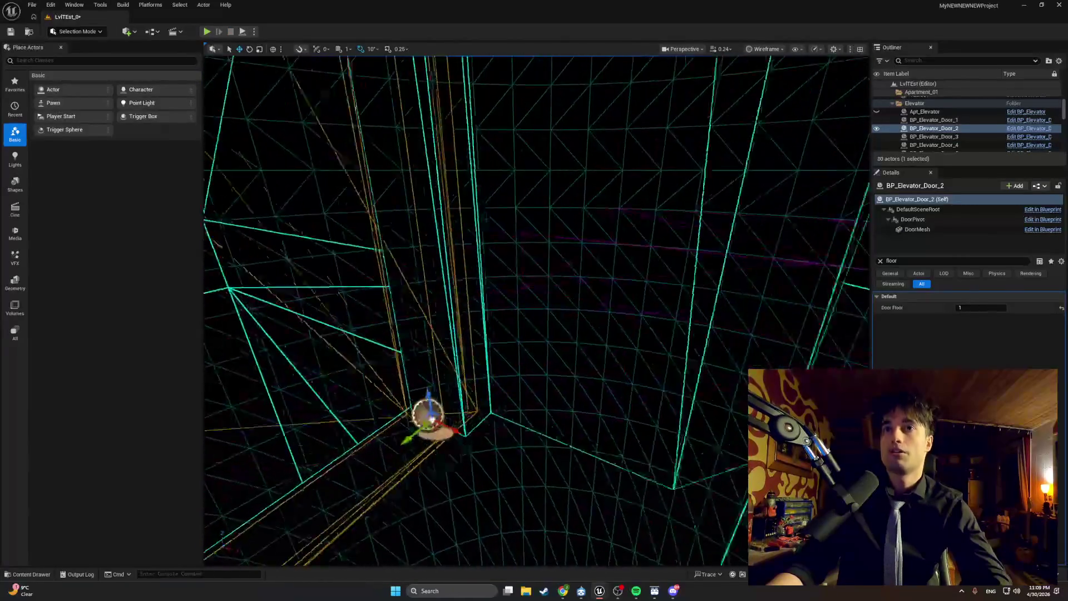
- Focus on BP_Elevator_Door_2 and switch the viewport to Lit Wireframe shading
{"action": "key", "text": "f"}
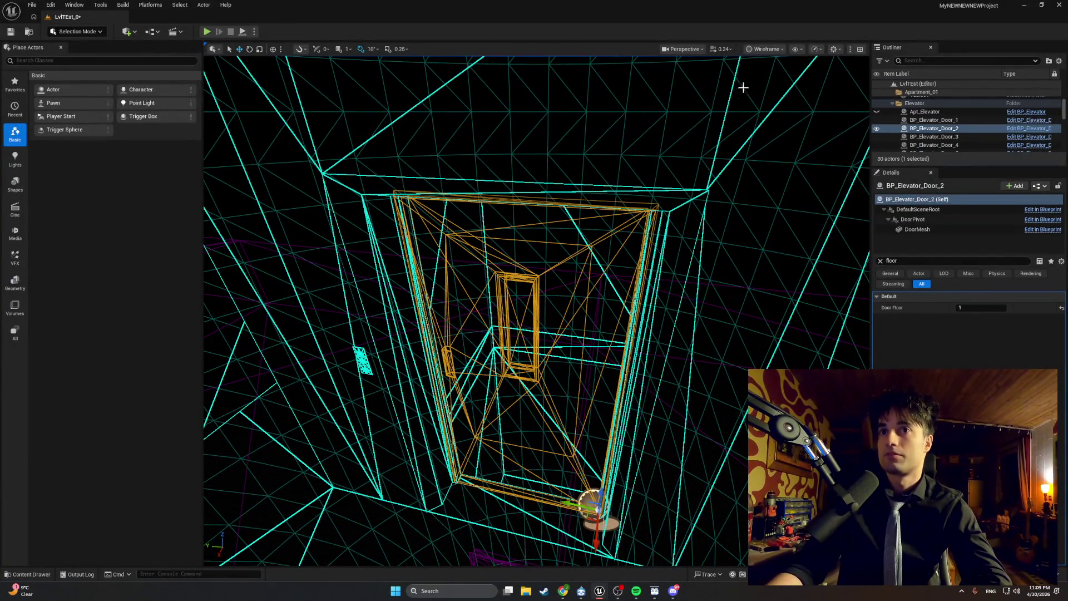
{"action": "left_click", "coordinate": [766, 49]}
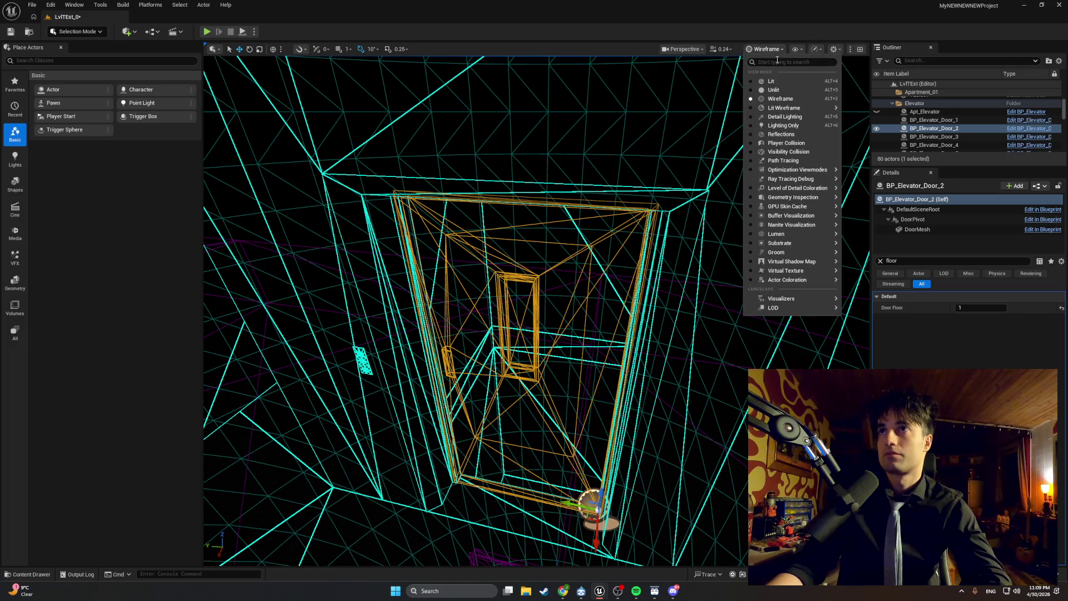
{"action": "left_click", "coordinate": [779, 107]}
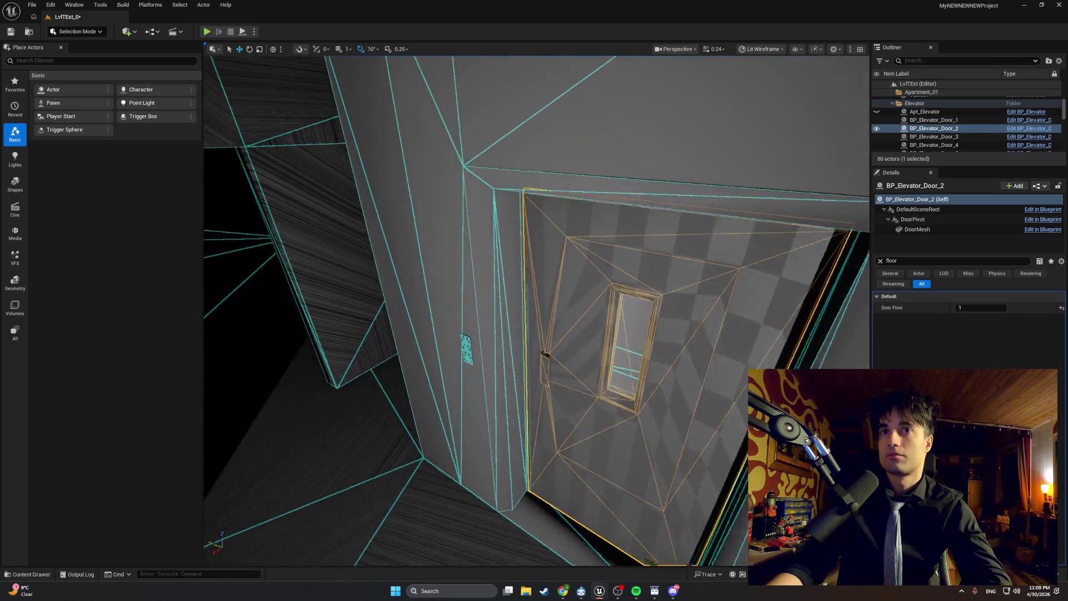
- Fly around the elevator to select Elevator_Door_Frame2, then BP_Elevator_Door_1
{"action": "key", "text": "w"}
{"action": "key", "text": "w"}
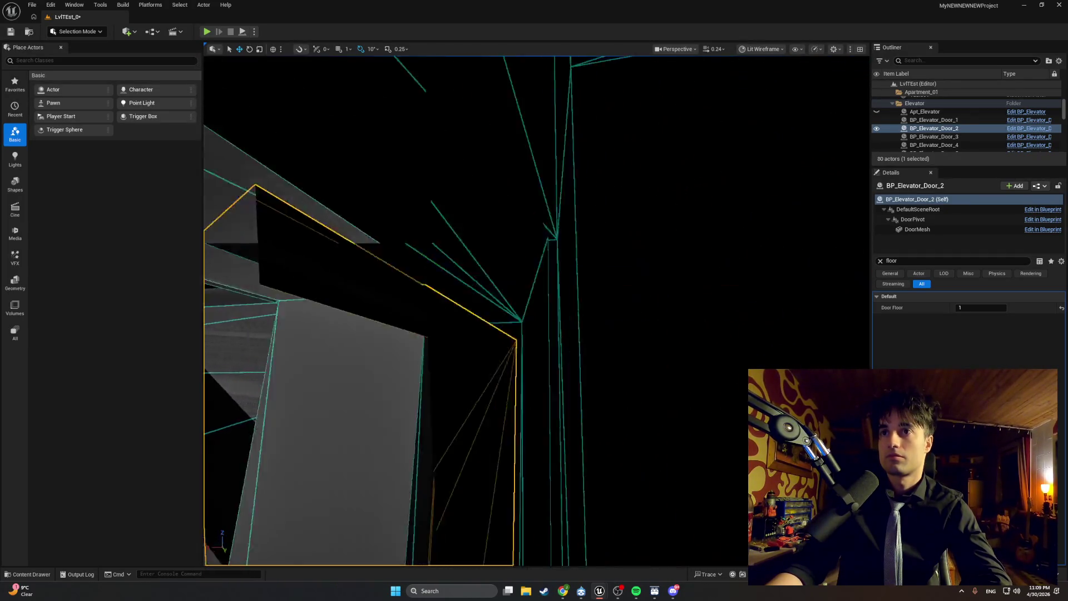
{"action": "left_click", "coordinate": [406, 325]}
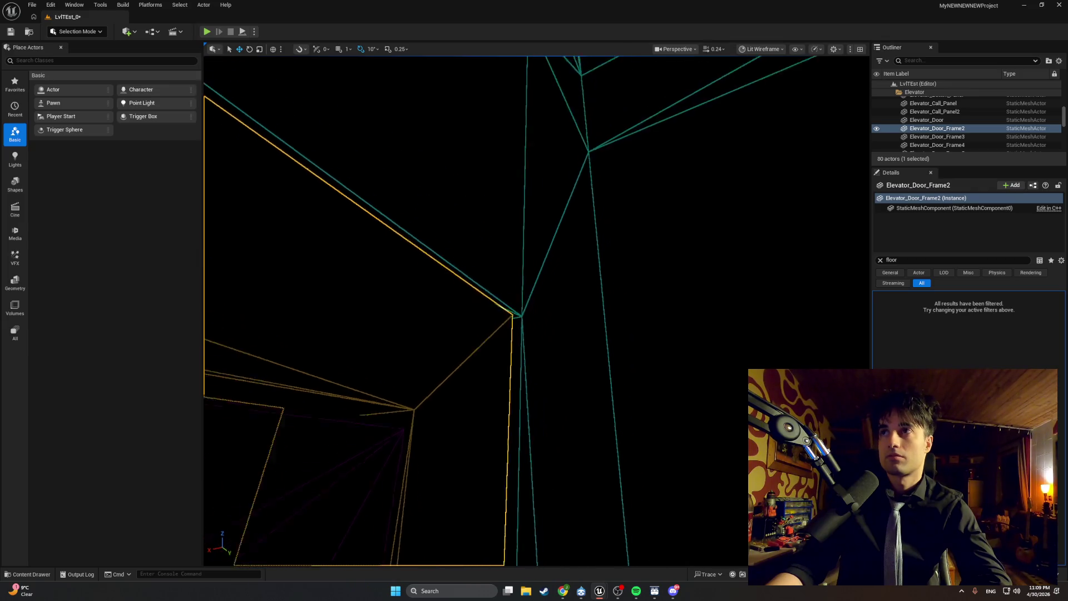
{"action": "key", "text": "w"}
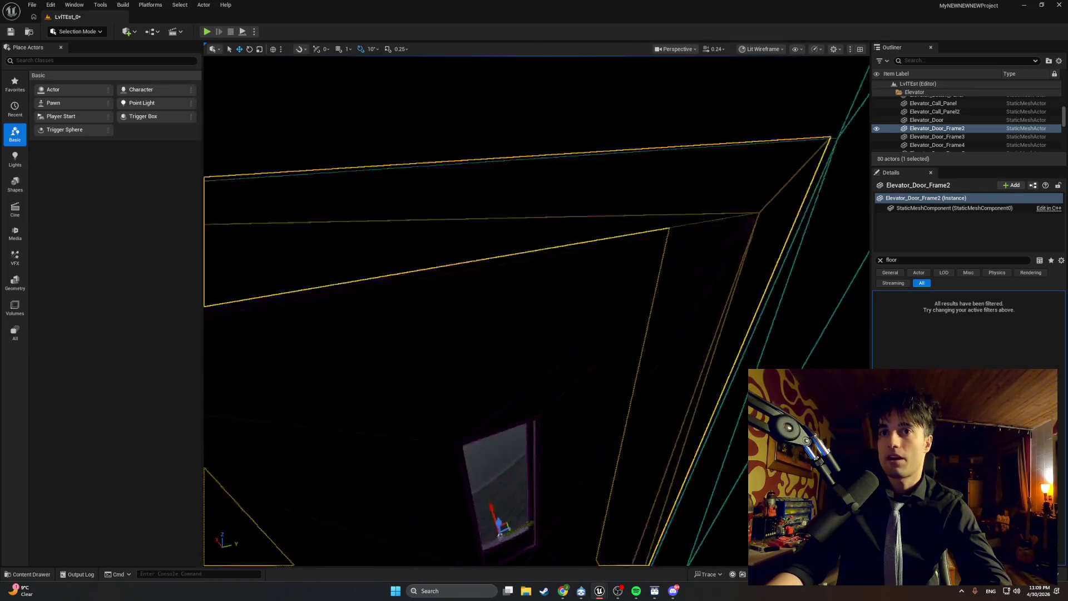
{"action": "key", "text": "w"}
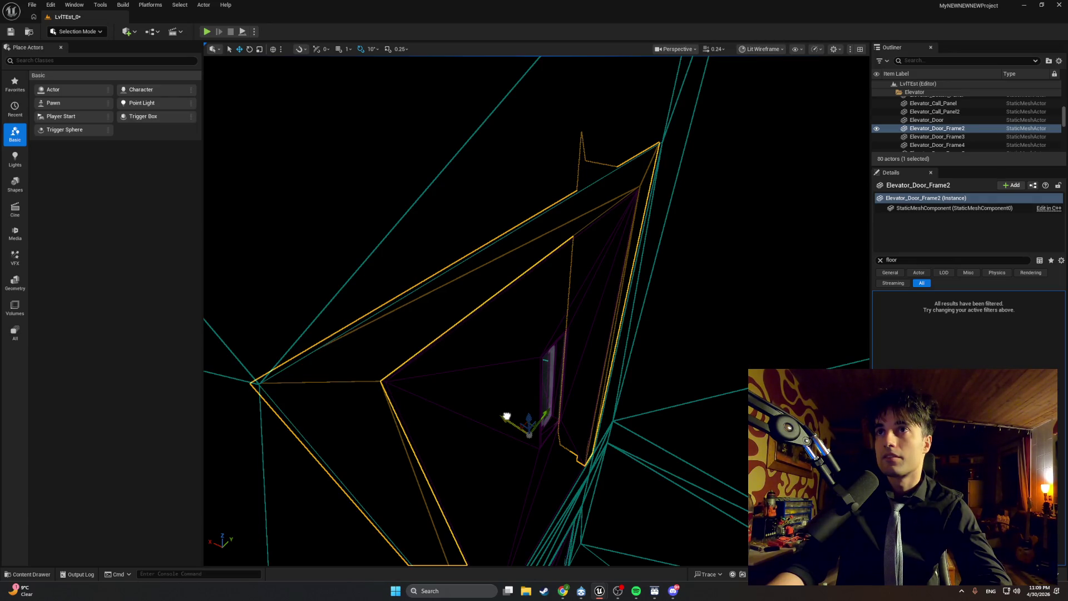
{"action": "mouse_move", "coordinate": [507, 416]}
{"action": "left_mouse_down"}
{"action": "mouse_move", "coordinate": [480, 522]}
{"action": "mouse_move", "coordinate": [551, 283]}
{"action": "mouse_move", "coordinate": [550, 250]}
{"action": "mouse_move", "coordinate": [543, 289]}
{"action": "mouse_move", "coordinate": [527, 212]}
{"action": "left_mouse_up"}
{"action": "left_click", "coordinate": [550, 284]}
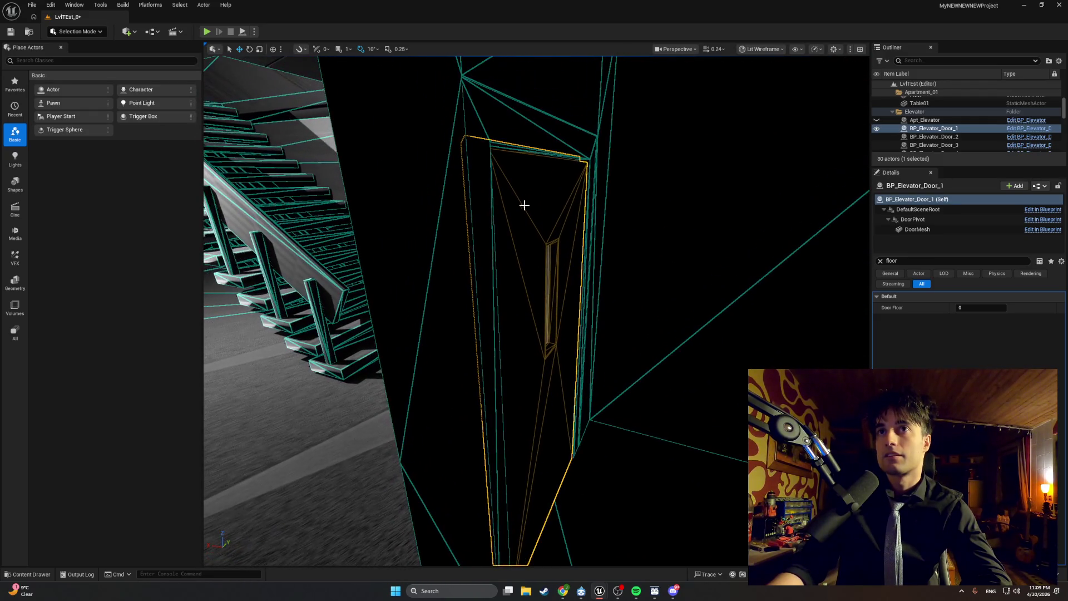
{"action": "left_click", "coordinate": [532, 167]}
{"action": "left_click_drag", "start_coordinate": [534, 136], "coordinate": [538, 167]}
{"action": "left_click_drag", "start_coordinate": [498, 278], "coordinate": [498, 284]}
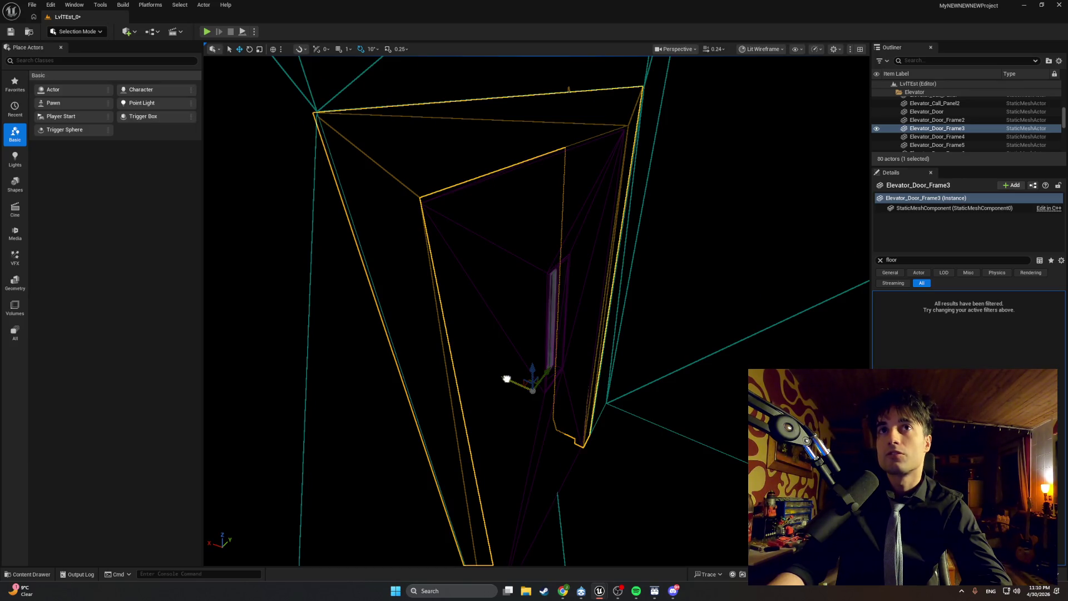
{"action": "left_click_drag", "start_coordinate": [507, 378], "coordinate": [350, 299]}
{"action": "left_click", "coordinate": [331, 245]}
{"action": "left_click_drag", "start_coordinate": [331, 245], "coordinate": [374, 288]}
{"action": "left_click", "coordinate": [584, 385]}
{"action": "mouse_move", "coordinate": [613, 387]}
{"action": "left_mouse_down"}
{"action": "mouse_move", "coordinate": [603, 375]}
{"action": "mouse_move", "coordinate": [646, 367]}
{"action": "mouse_move", "coordinate": [635, 356]}
{"action": "left_mouse_up"}
{"action": "left_click", "coordinate": [603, 375]}
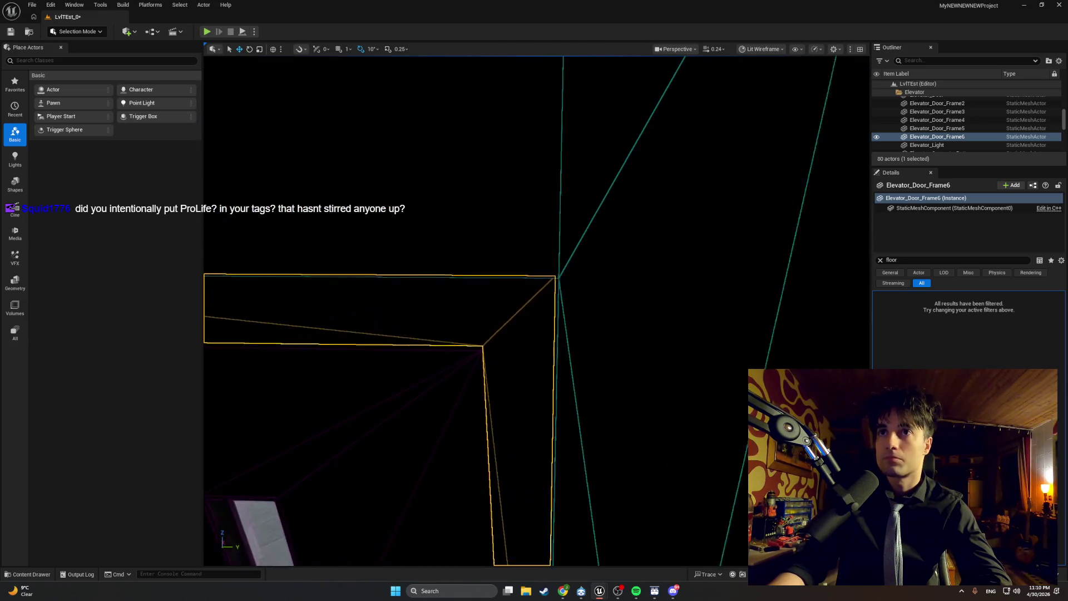
{"action": "key", "text": "f"}
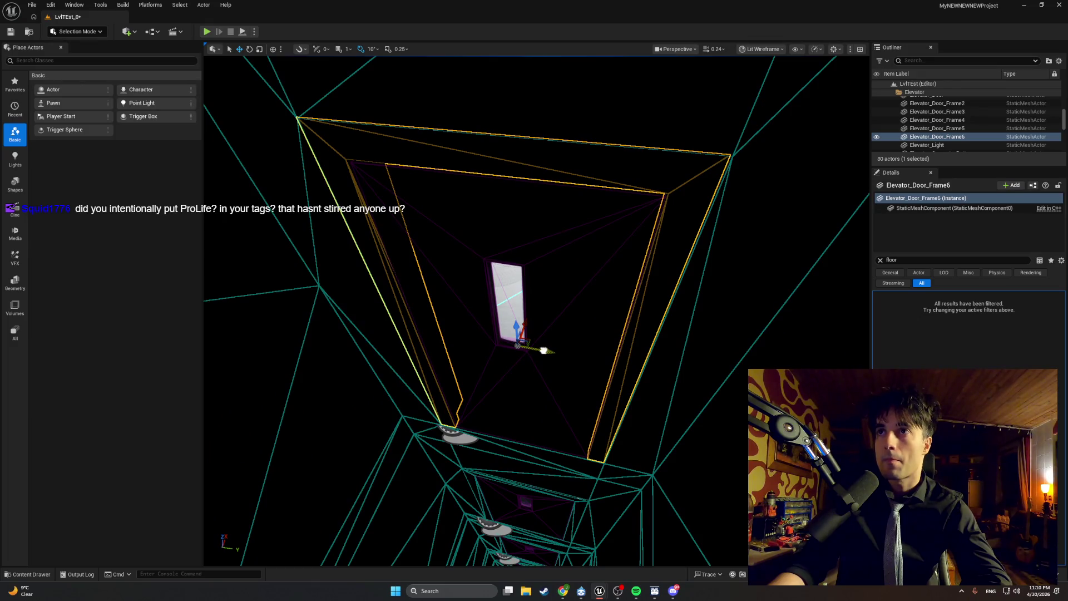
{"action": "left_click_drag", "start_coordinate": [518, 344], "coordinate": [518, 343]}
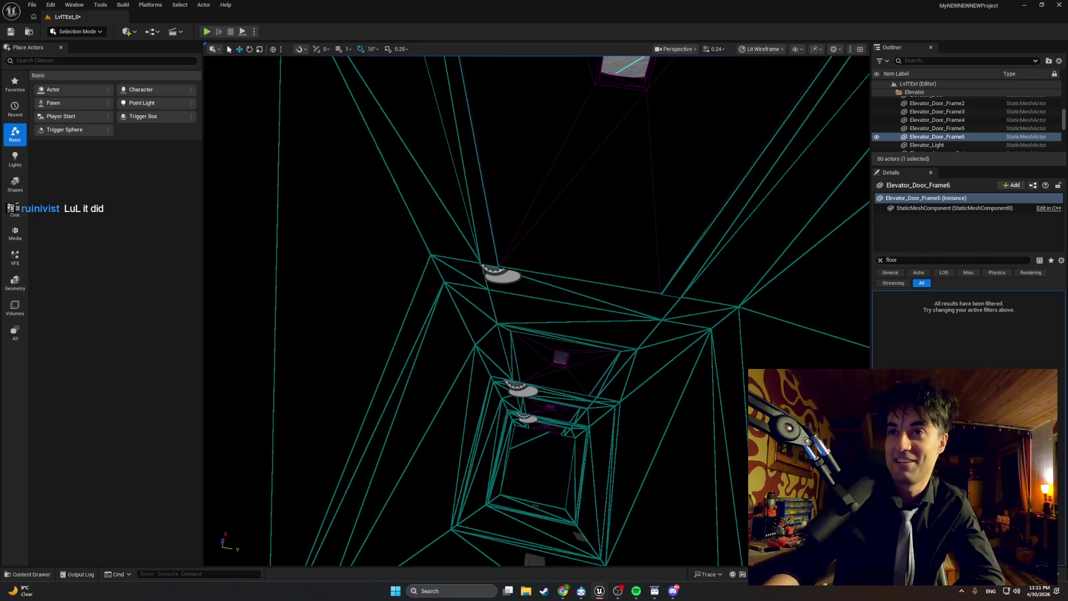
{"action": "key", "text": "alt+p"}
- In the playtest, walk through the hallway past the side doors up to the elevator door
{"action": "key", "text": "w"}
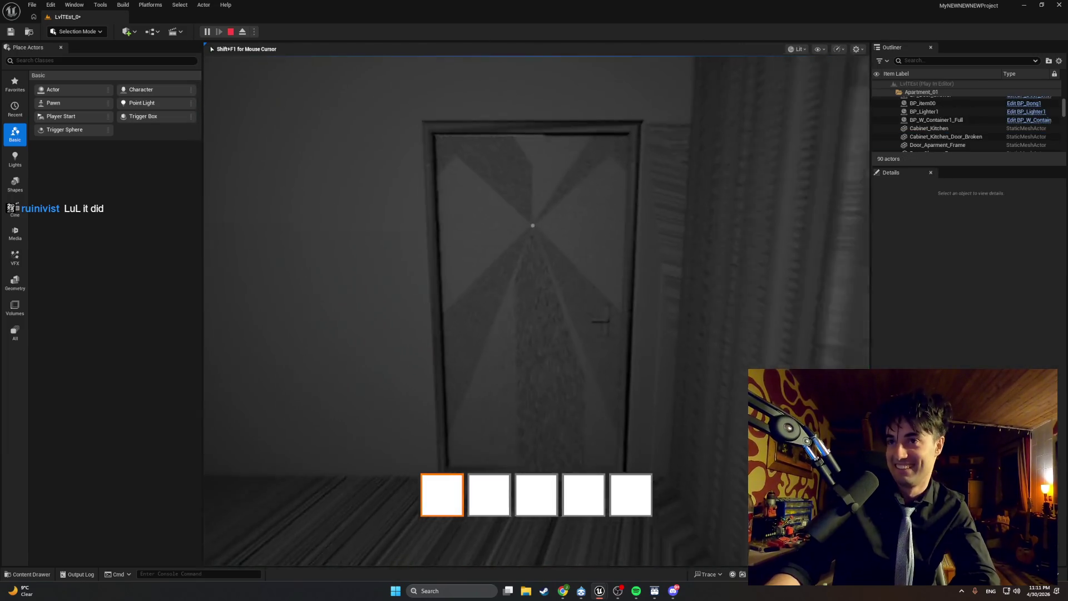
{"action": "key", "text": "w"}
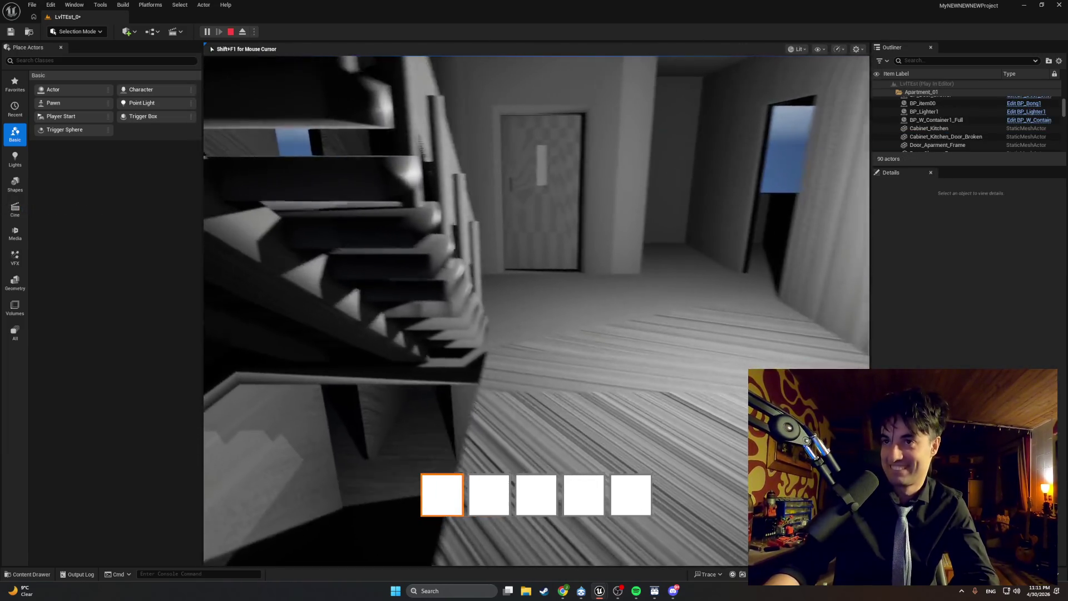
{"action": "key", "text": "w"}
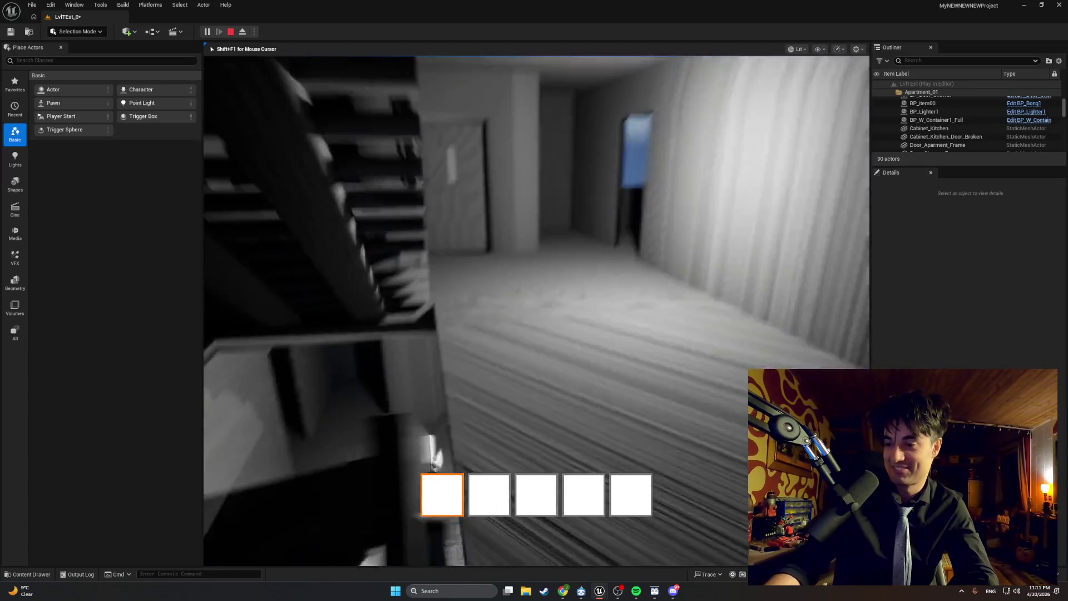
{"action": "key", "text": "w"}
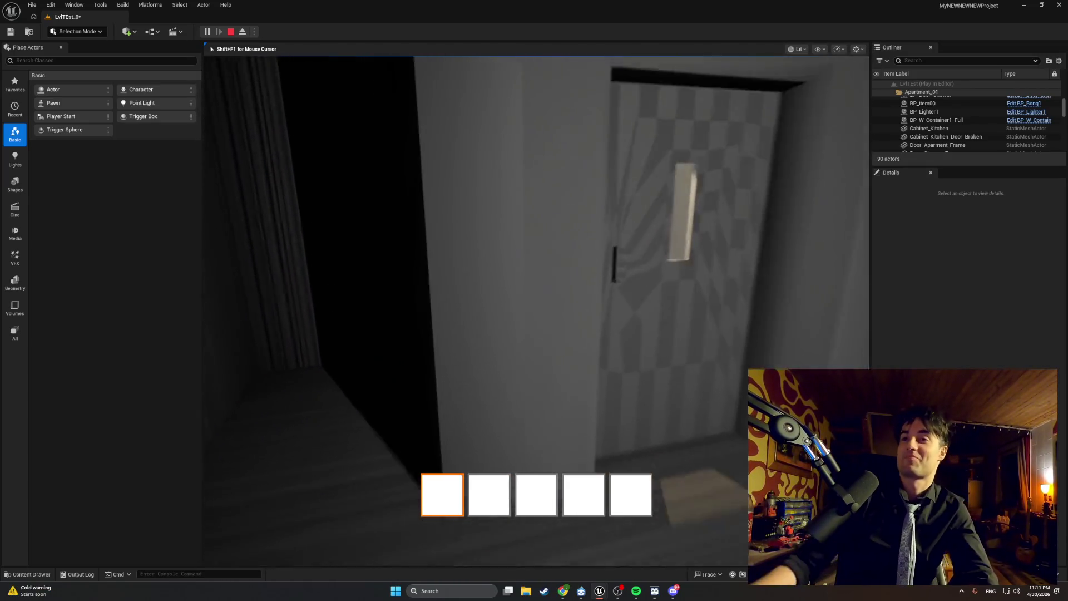
{"action": "key", "text": "w"}
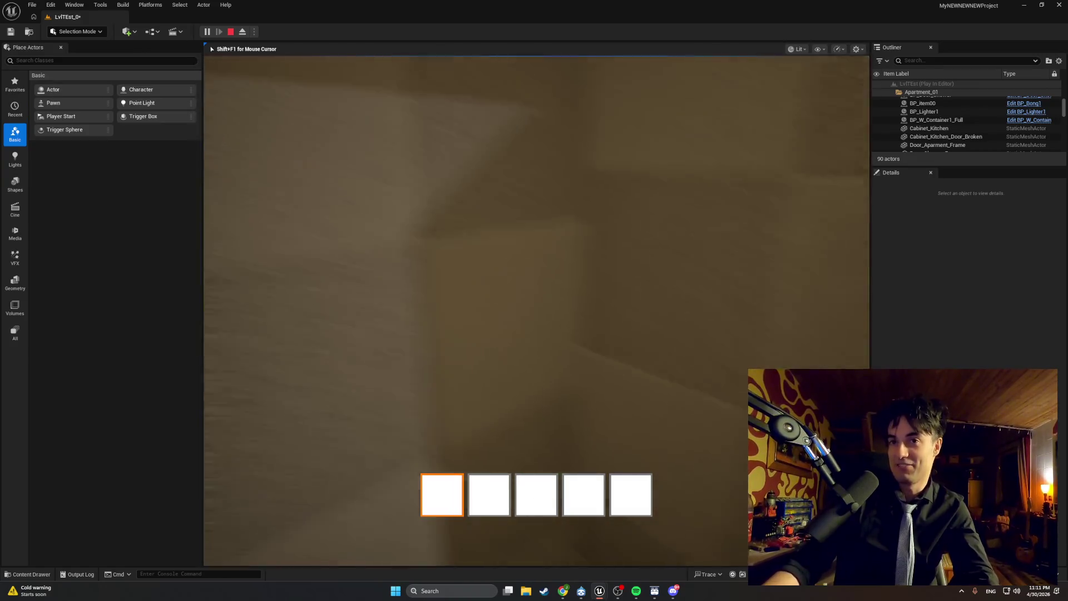
{"action": "key", "text": "w"}
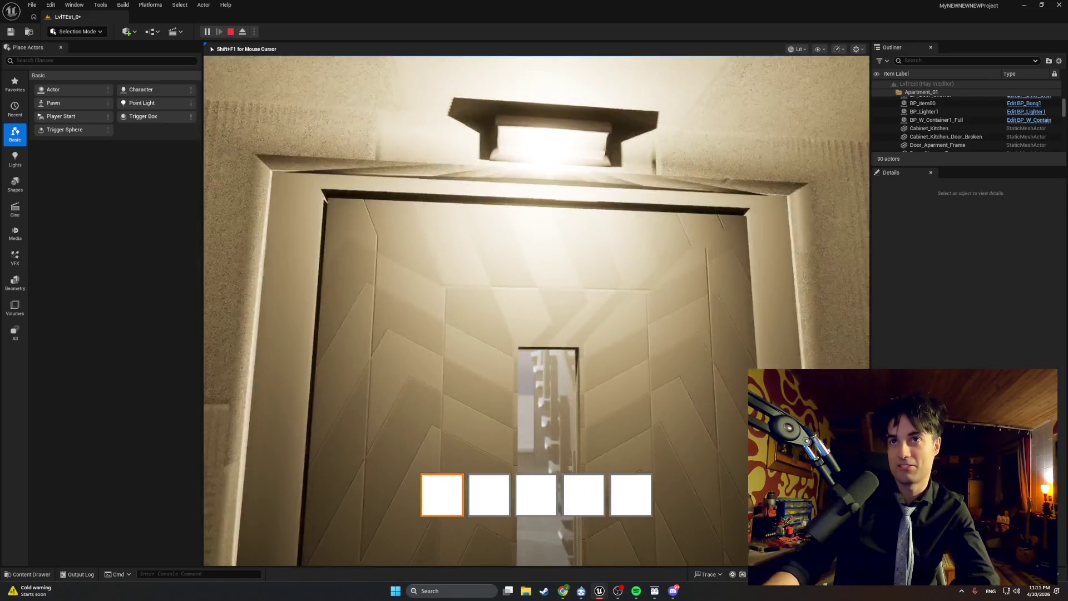
{"action": "key", "text": "w"}
{"action": "key", "text": "w"}
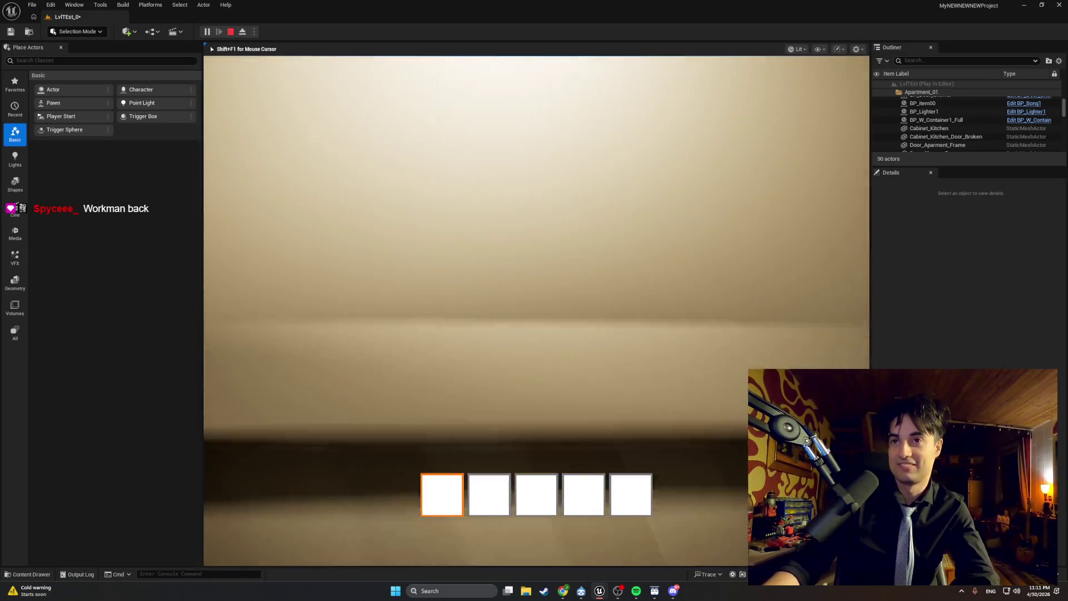
{"action": "key", "text": "w"}
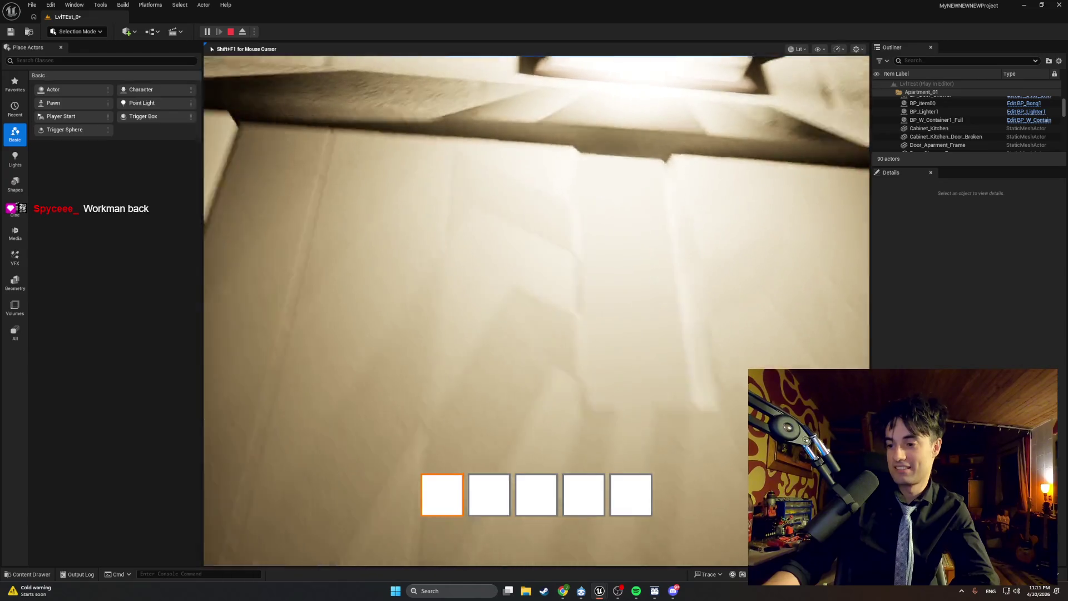
{"action": "key", "text": "w"}
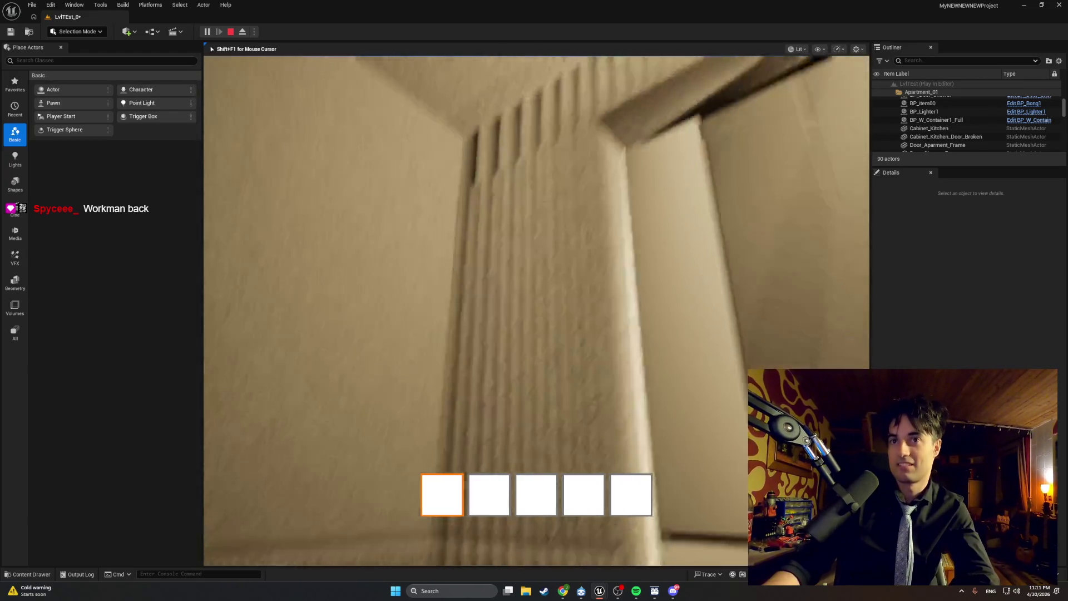
- Look up the elevator shaft, end the playtest, and select BP_Elevator_Door_1
{"action": "key", "text": "w"}
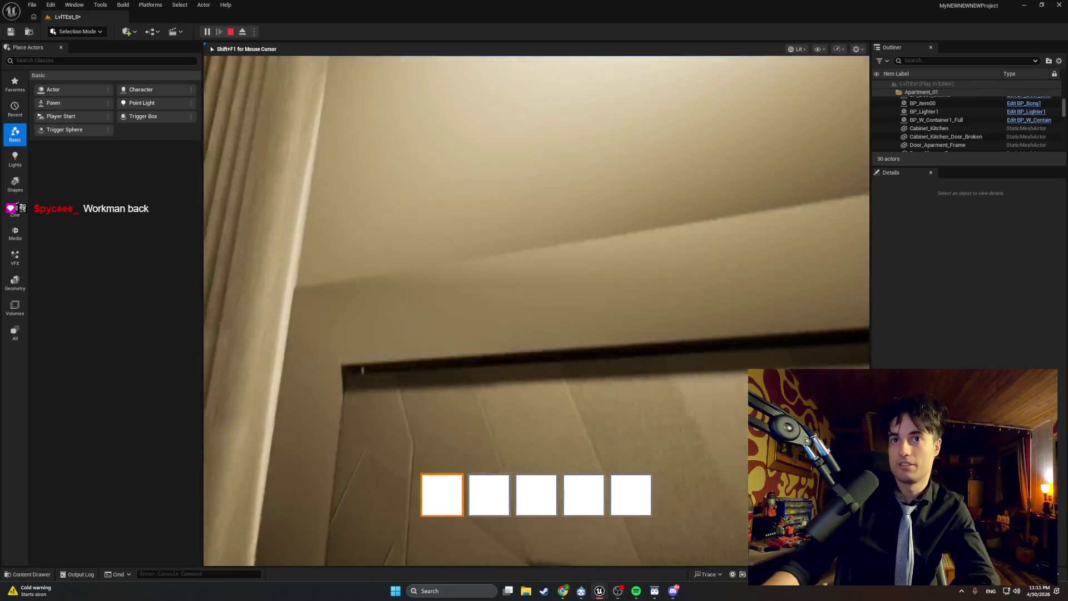
{"action": "key", "text": "w"}
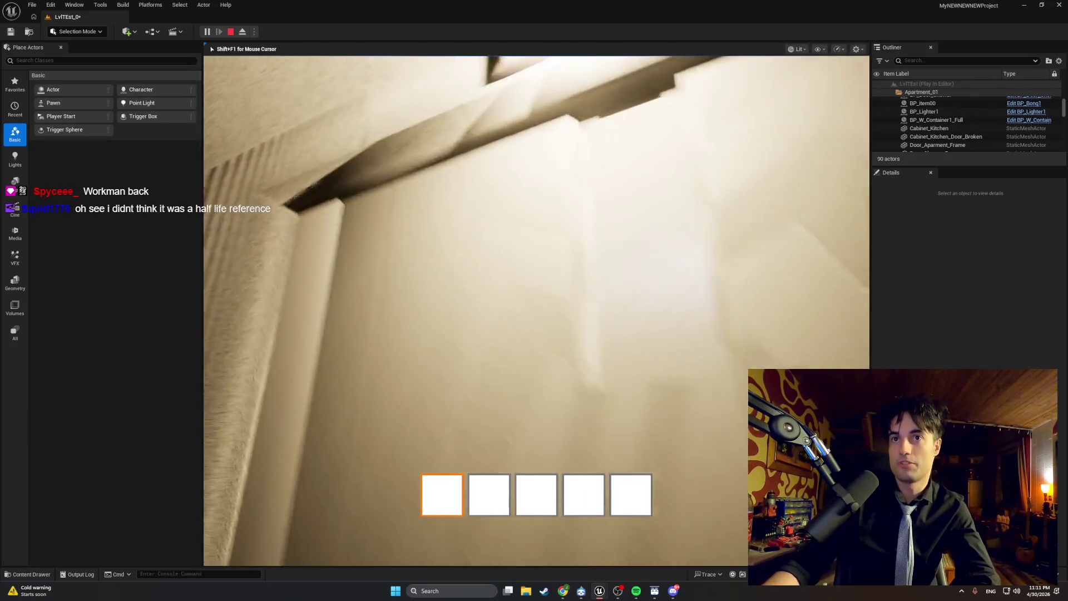
{"action": "key", "text": "w"}
{"action": "key", "text": "w"}
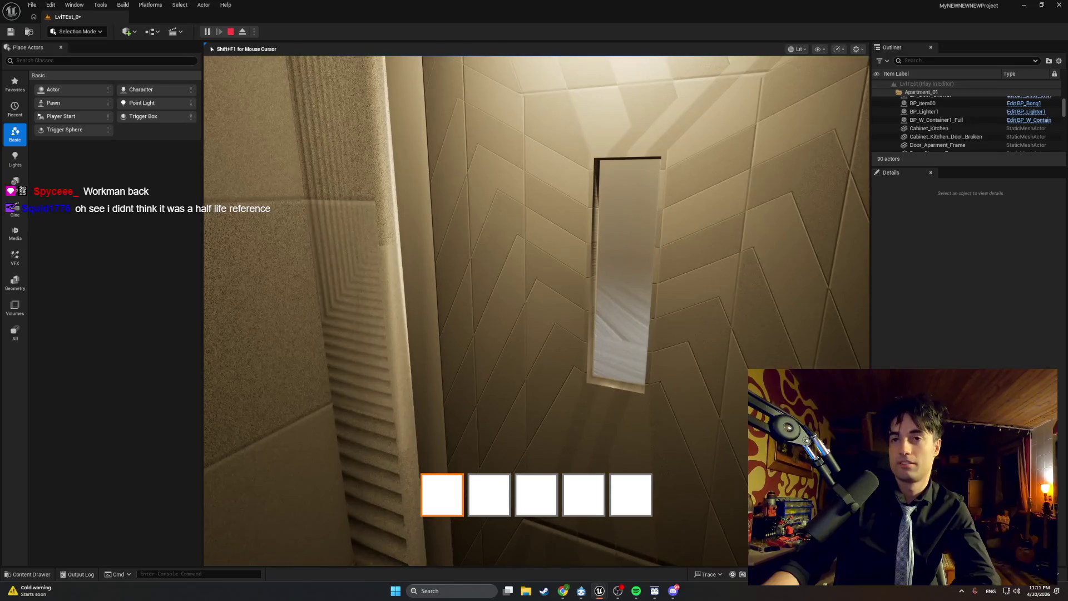
{"action": "key", "text": "w"}
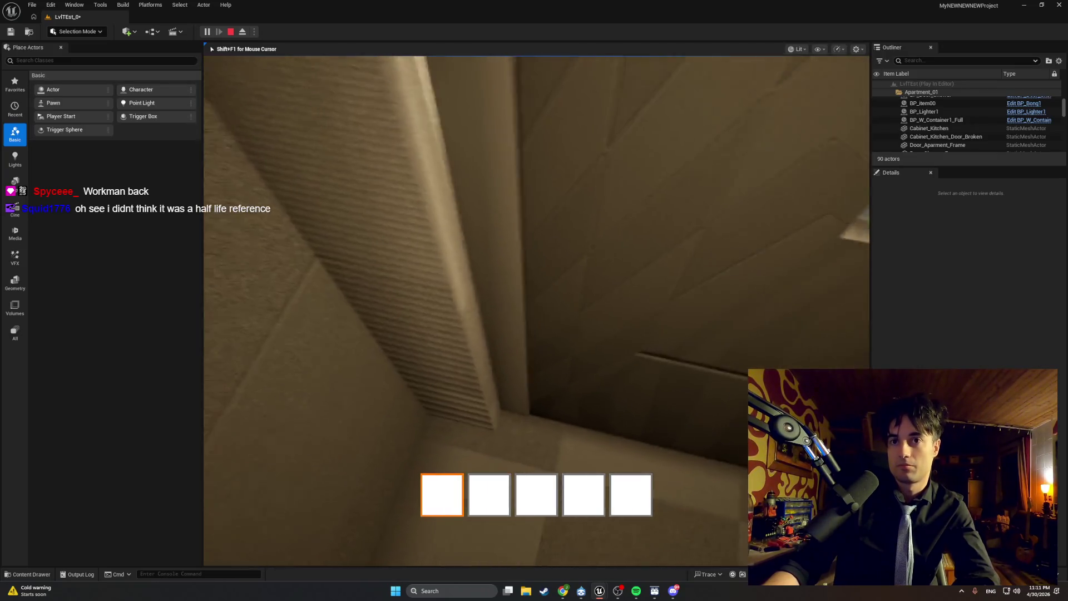
{"action": "key", "text": "w"}
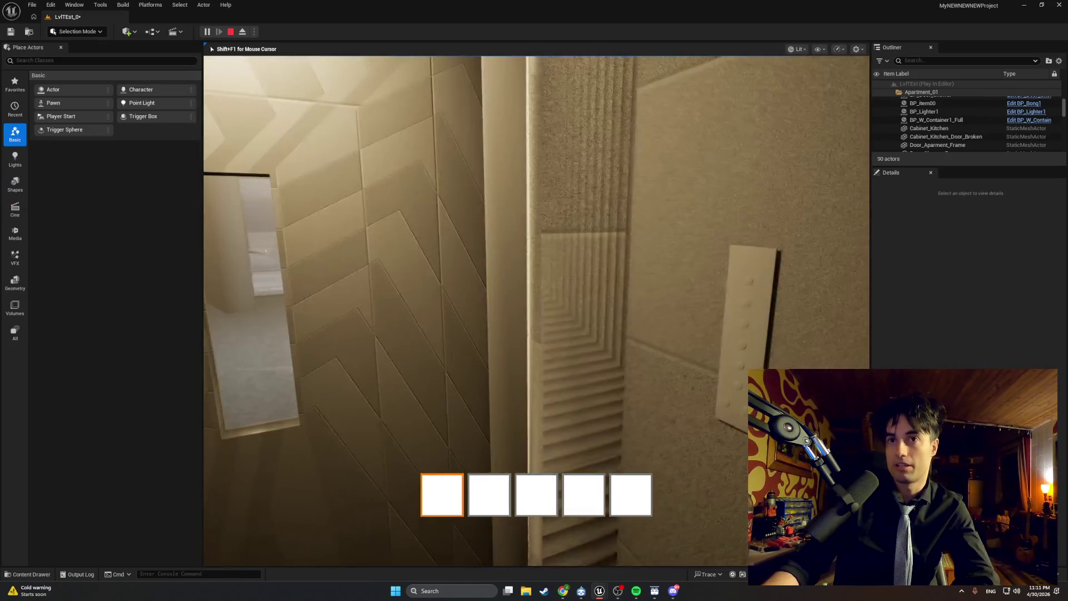
{"action": "key", "text": "Escape"}
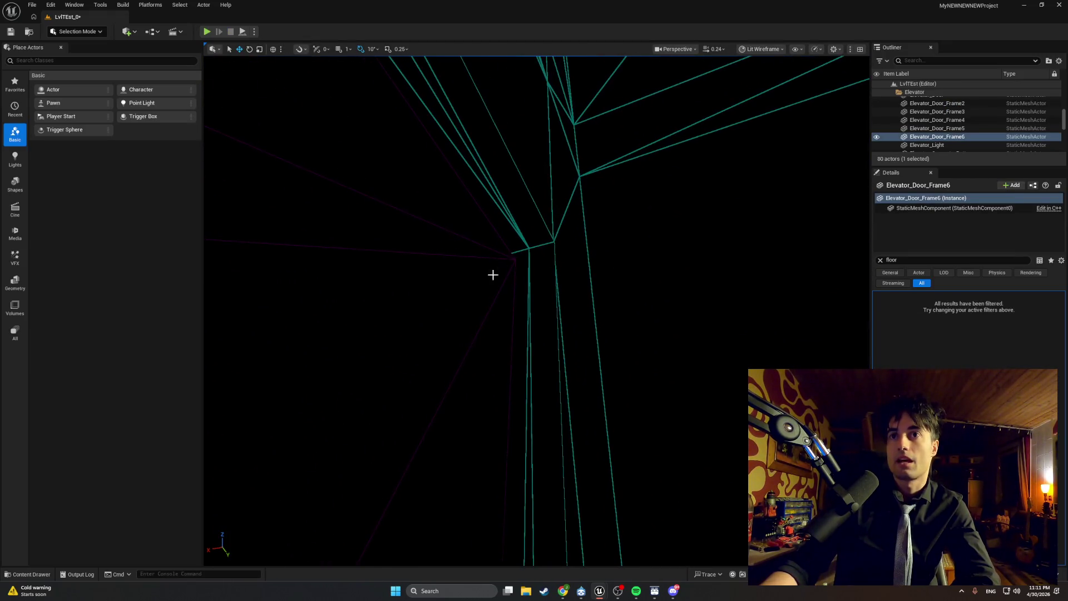
{"action": "left_click", "coordinate": [502, 272]}
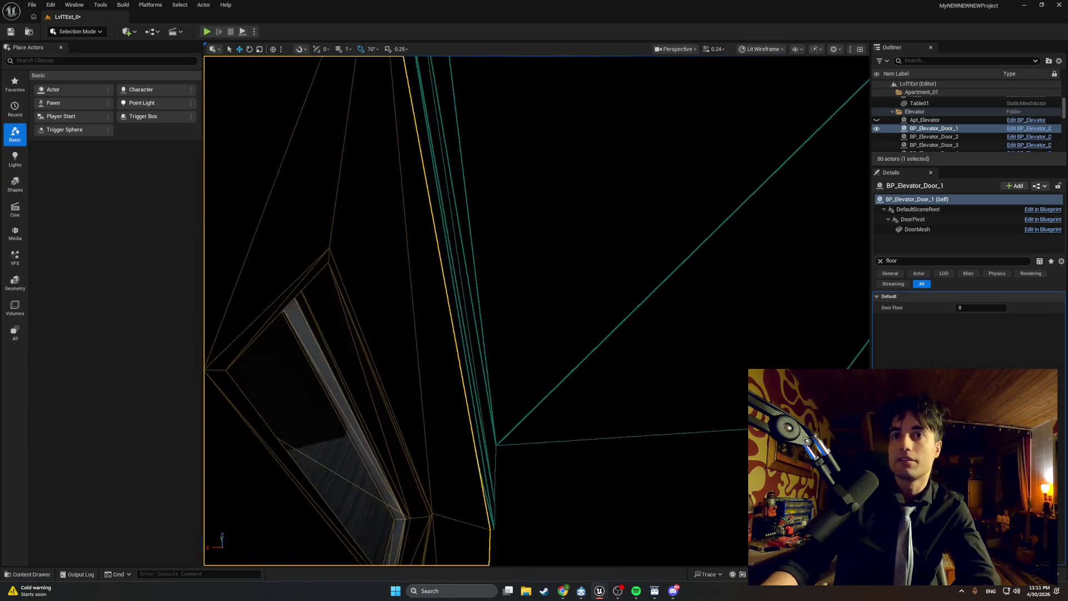